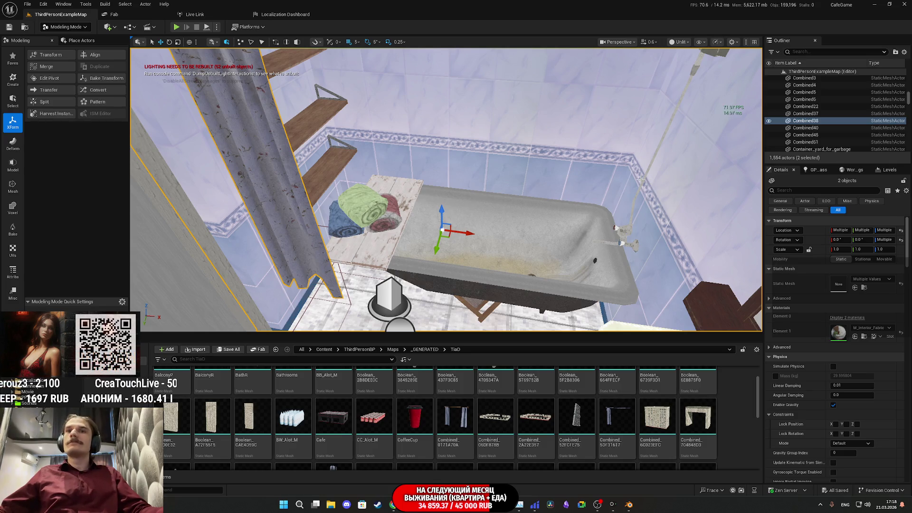
- Select the bathtub and the towel shelf, then switch to the Twitch stream manager in the browser
{"action": "mouse_move", "coordinate": [615, 182]}
{"action": "right_mouse_down"}
{"action": "mouse_move", "coordinate": [615, 142]}
{"action": "mouse_move", "coordinate": [623, 230]}
{"action": "mouse_move", "coordinate": [618, 143]}
{"action": "mouse_move", "coordinate": [610, 138]}
{"action": "right_mouse_up"}
{"action": "mouse_move", "coordinate": [650, 84]}
{"action": "right_mouse_down"}
{"action": "mouse_move", "coordinate": [650, 162]}
{"action": "mouse_move", "coordinate": [551, 173]}
{"action": "mouse_move", "coordinate": [565, 171]}
{"action": "right_mouse_up"}
{"action": "left_click", "coordinate": [650, 114]}
{"action": "left_click", "coordinate": [485, 228], "text": "ctrl"}
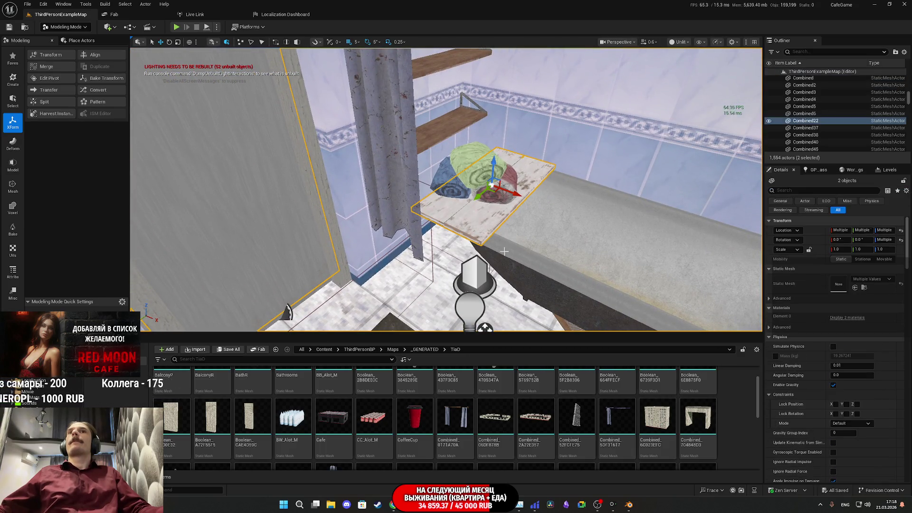
{"action": "right_click_drag", "start_coordinate": [507, 252], "coordinate": [508, 221]}
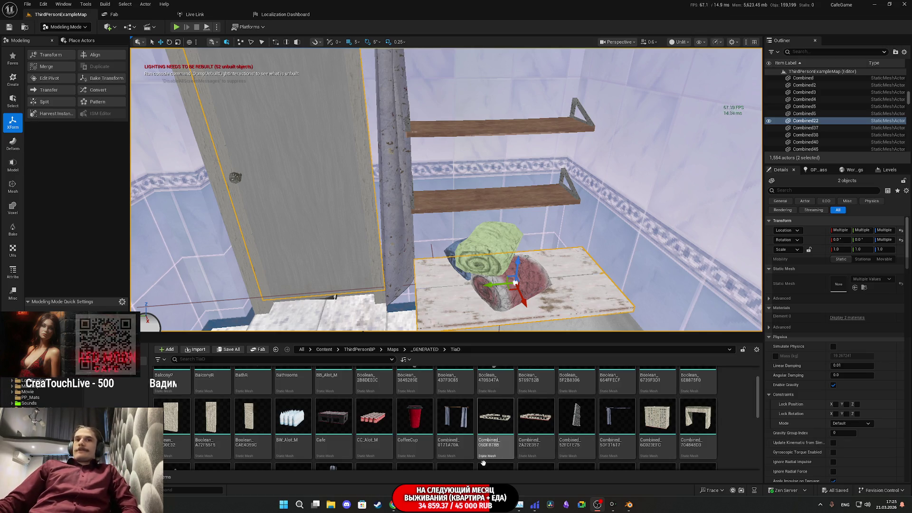
{"action": "key", "text": "alt+Tab"}
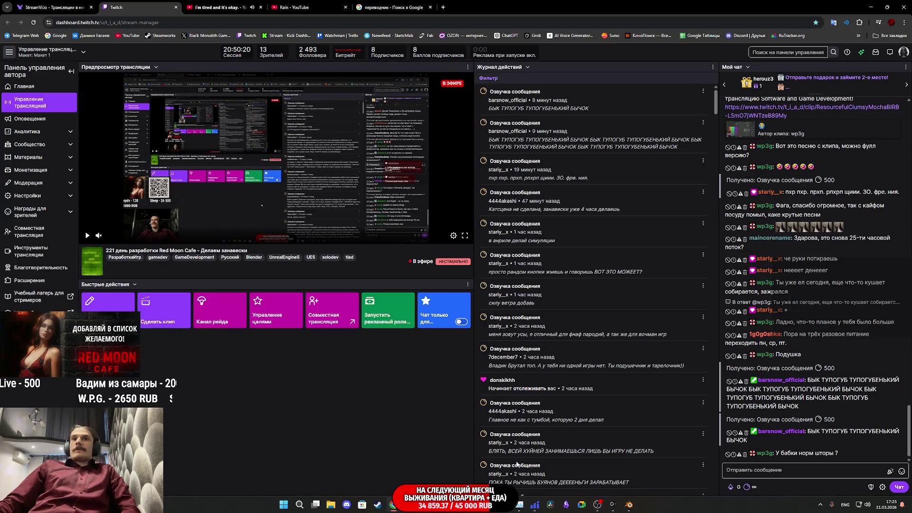
- In Blender, view both curtains at an angle, save the curtain file, and return to Unreal Engine
{"action": "left_click", "coordinate": [628, 495]}
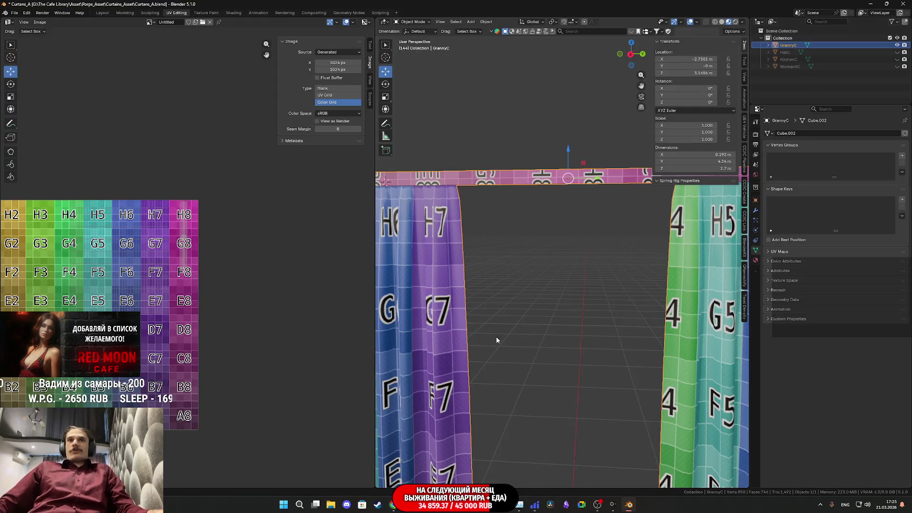
{"action": "scroll", "coordinate": [491, 335], "scroll_direction": "down", "scroll_amount": 5}
{"action": "mouse_move", "coordinate": [582, 350]}
{"action": "middle_mouse_down"}
{"action": "mouse_move", "coordinate": [592, 323]}
{"action": "mouse_move", "coordinate": [632, 335]}
{"action": "middle_mouse_up"}
{"action": "key", "text": "ctrl+s"}
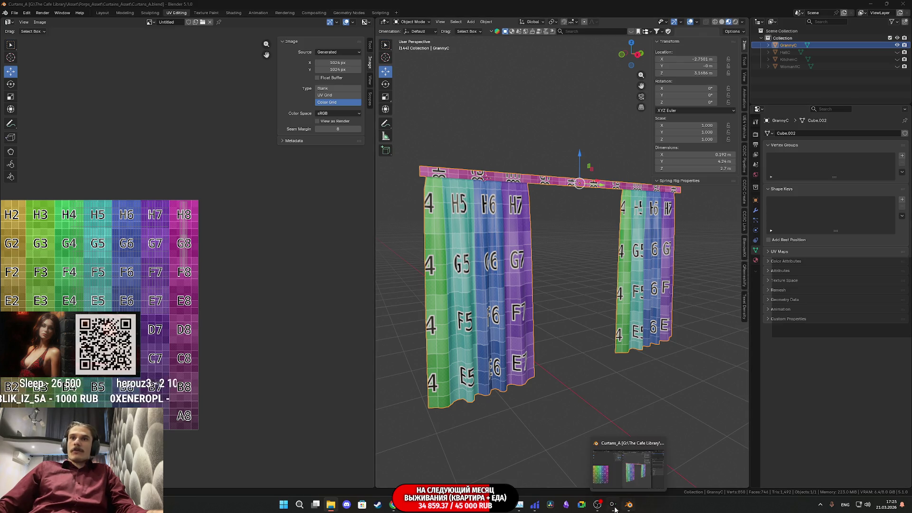
{"action": "left_click", "coordinate": [636, 501]}
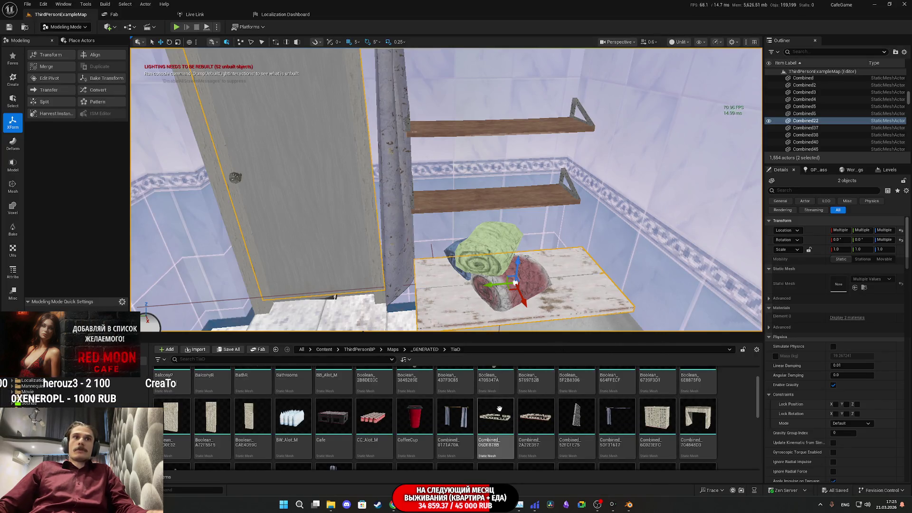
- Add the lower and upper wall shelves to the selection and launch Merge from the XForm panel
{"action": "scroll", "coordinate": [675, 425], "scroll_direction": "down", "scroll_amount": 1}
{"action": "scroll", "coordinate": [688, 425], "scroll_direction": "up", "scroll_amount": 3}
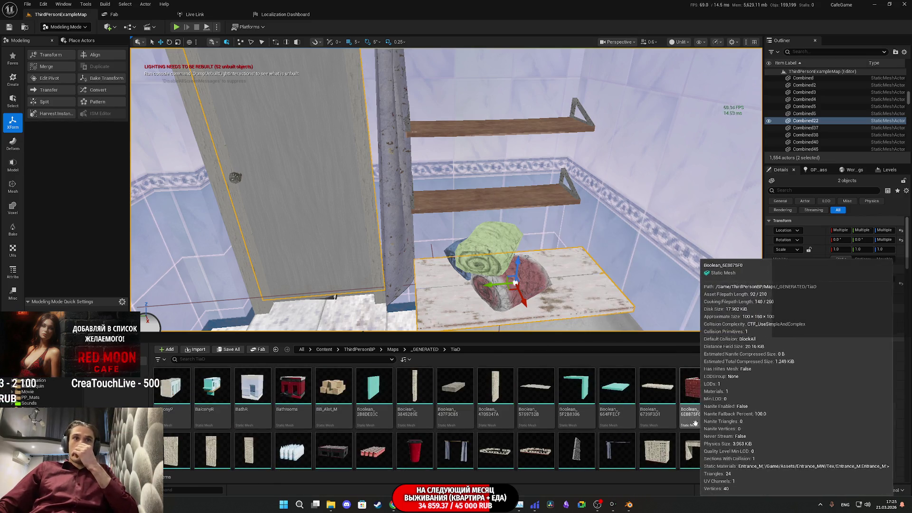
{"action": "scroll", "coordinate": [664, 413], "scroll_direction": "down", "scroll_amount": 3}
{"action": "scroll", "coordinate": [662, 406], "scroll_direction": "up", "scroll_amount": 2}
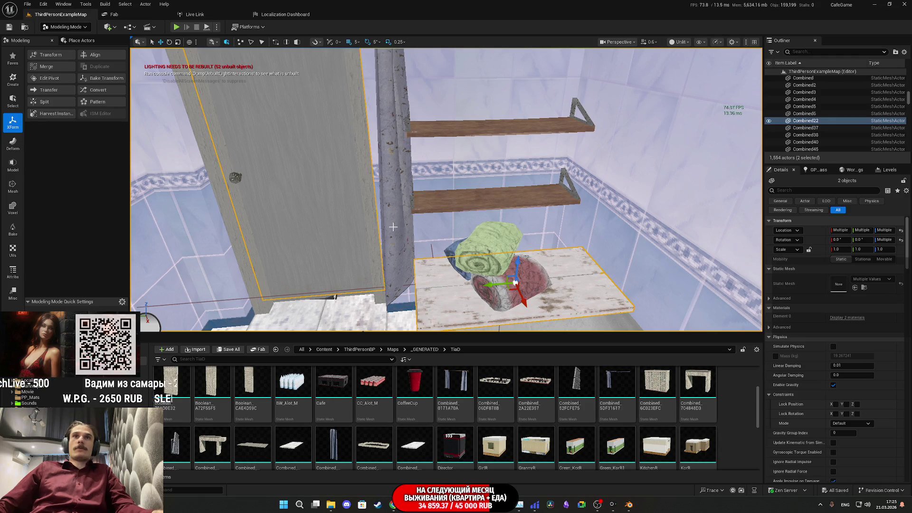
{"action": "left_click", "coordinate": [501, 202], "text": "ctrl"}
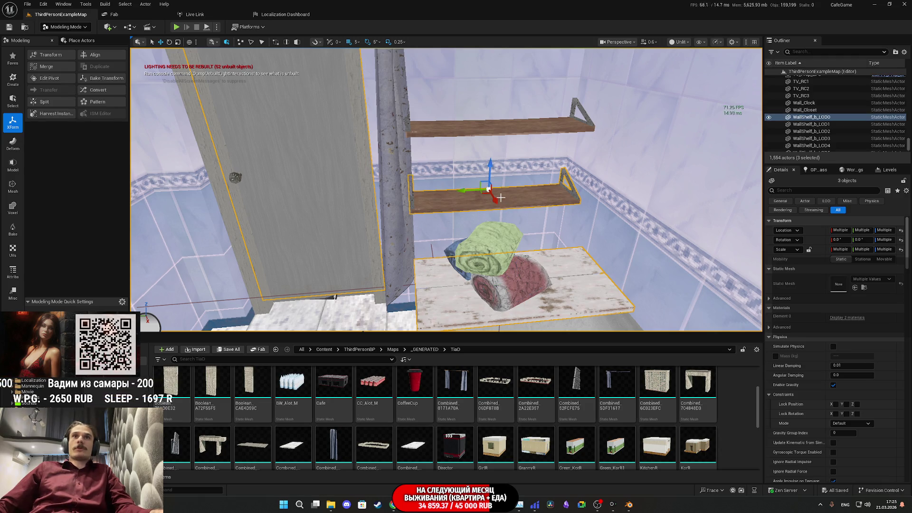
{"action": "left_click", "coordinate": [446, 134], "text": "ctrl"}
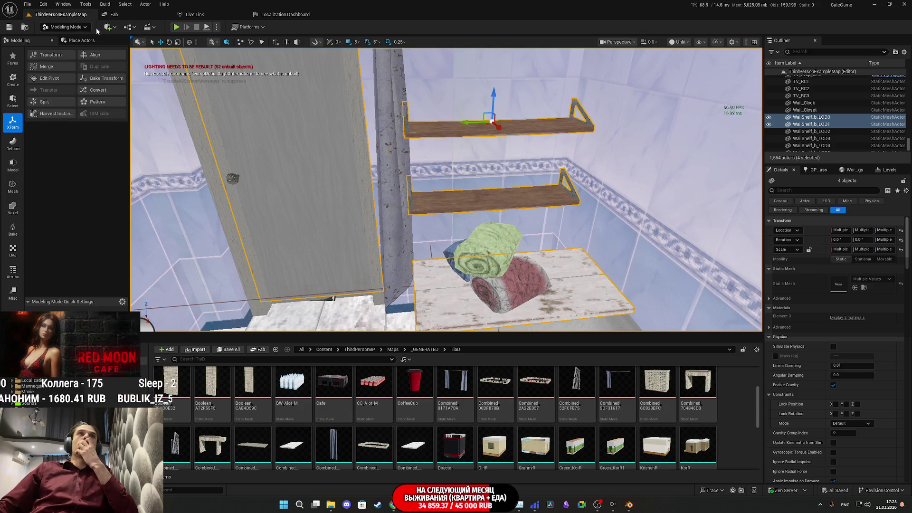
{"action": "left_click", "coordinate": [56, 66]}
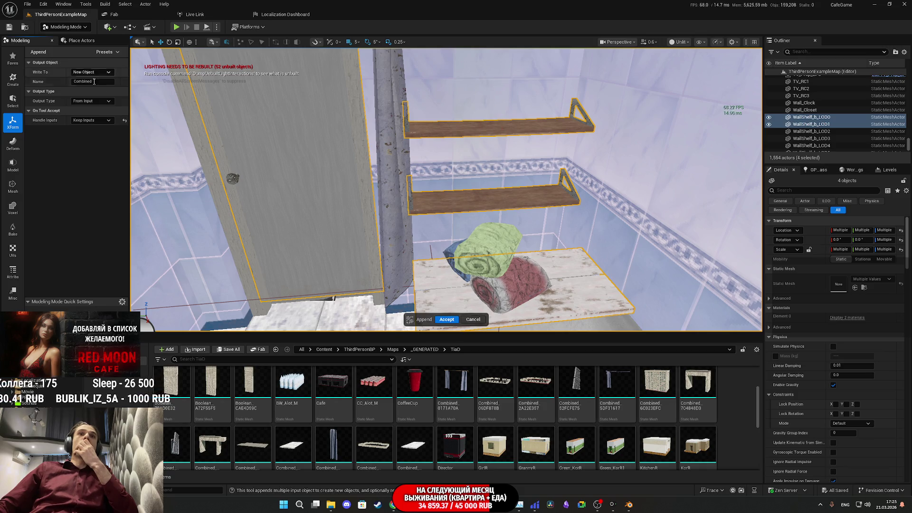
- Accept the merge and export the Combined mesh asset as BR.FBX
{"action": "left_click", "coordinate": [443, 319]}
{"action": "right_click", "coordinate": [293, 436]}
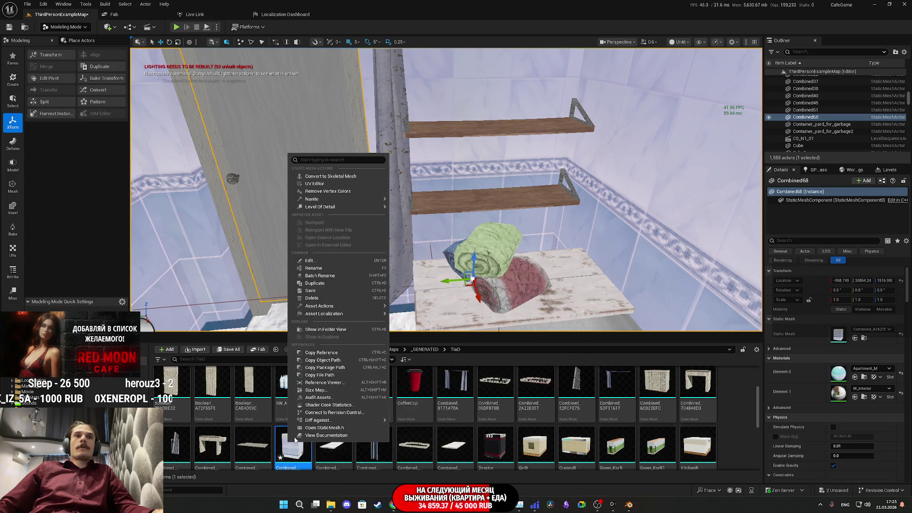
{"action": "mouse_move", "coordinate": [385, 307]}
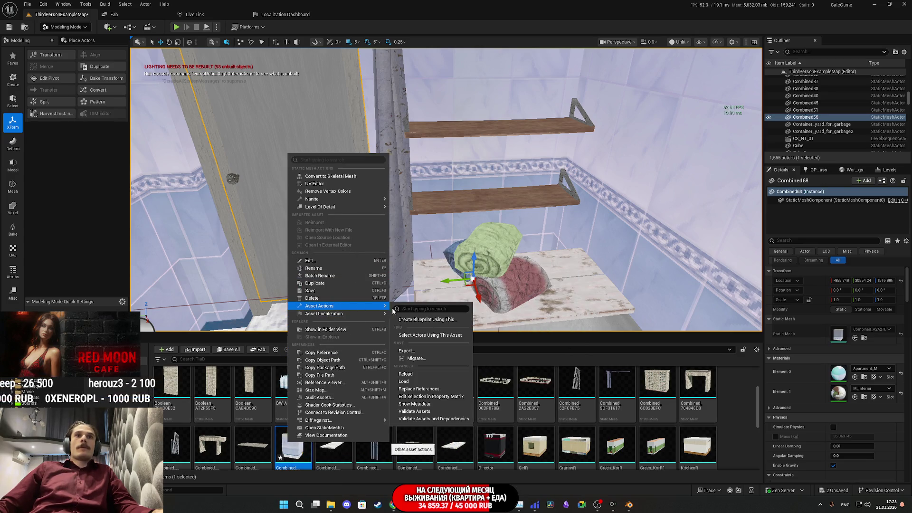
{"action": "left_click", "coordinate": [427, 351]}
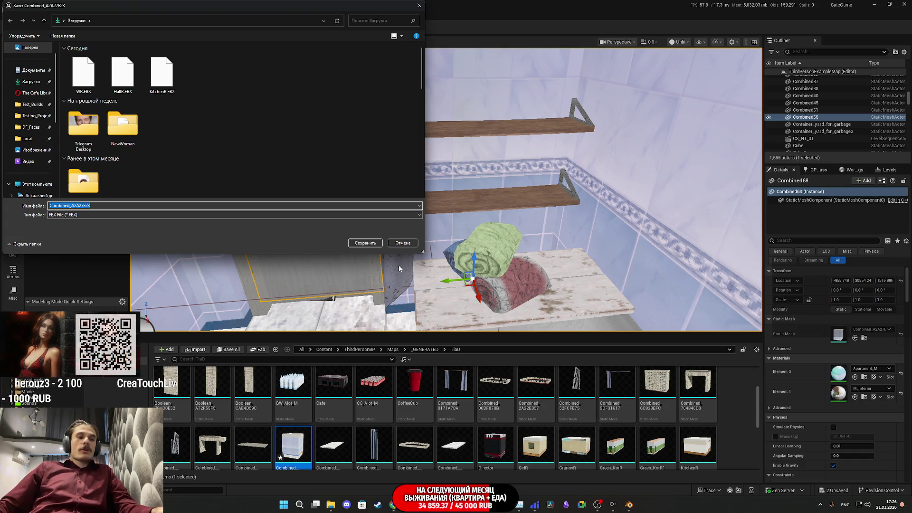
{"action": "type", "text": "BR"}
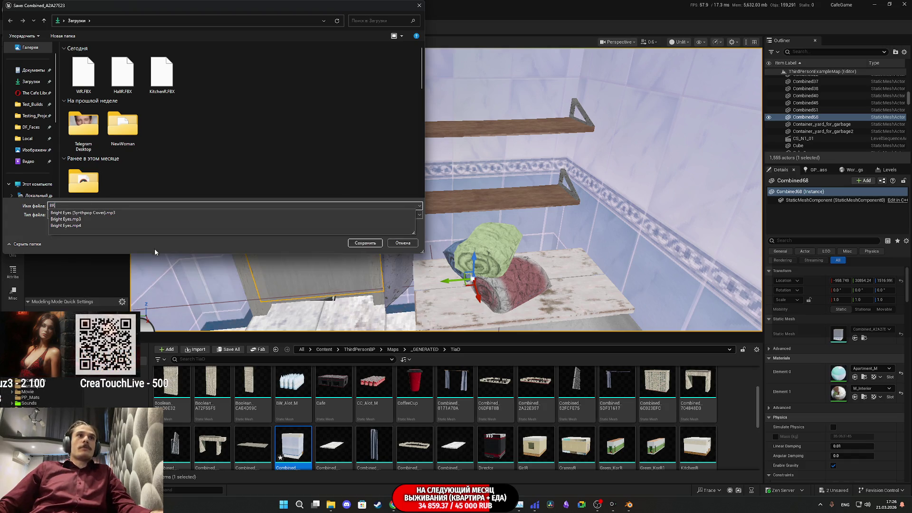
{"action": "left_click", "coordinate": [278, 251]}
{"action": "left_click", "coordinate": [365, 244]}
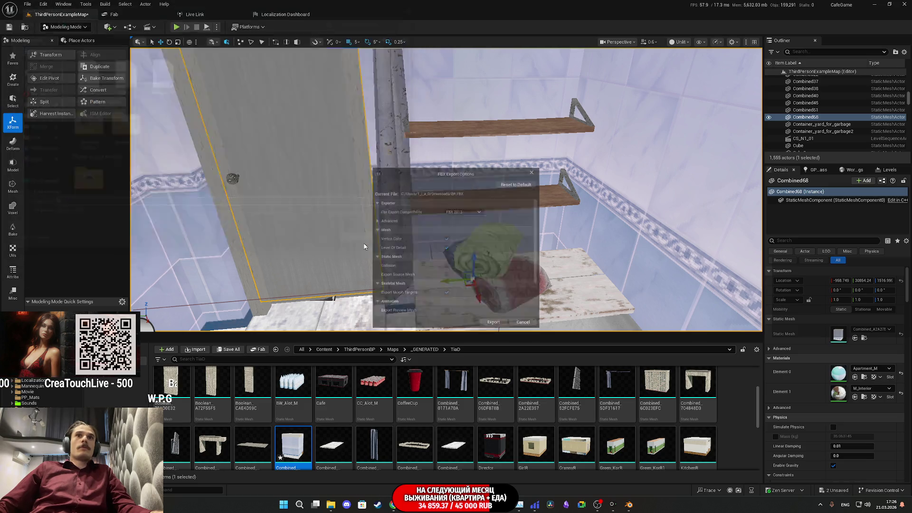
{"action": "left_click", "coordinate": [496, 328]}
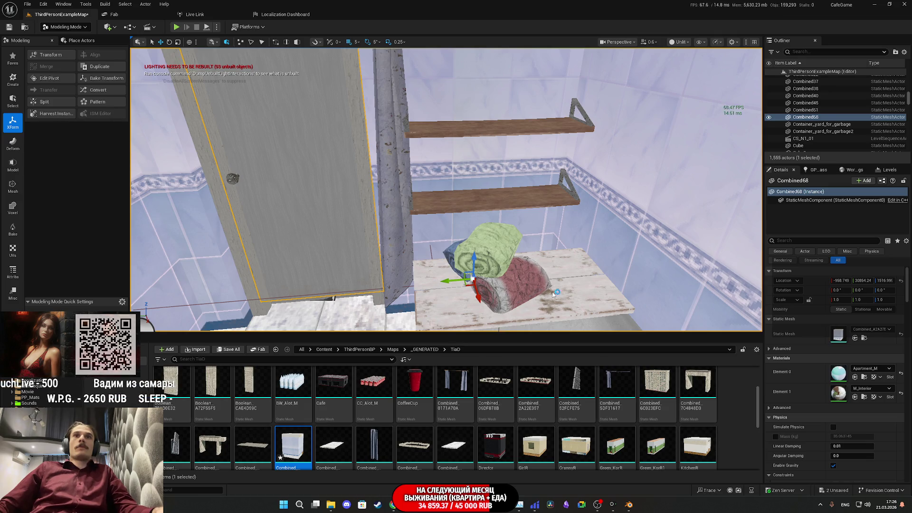
- Undo the merge, delete the Combined asset, and switch to Blender
{"action": "key", "text": "ctrl+z"}
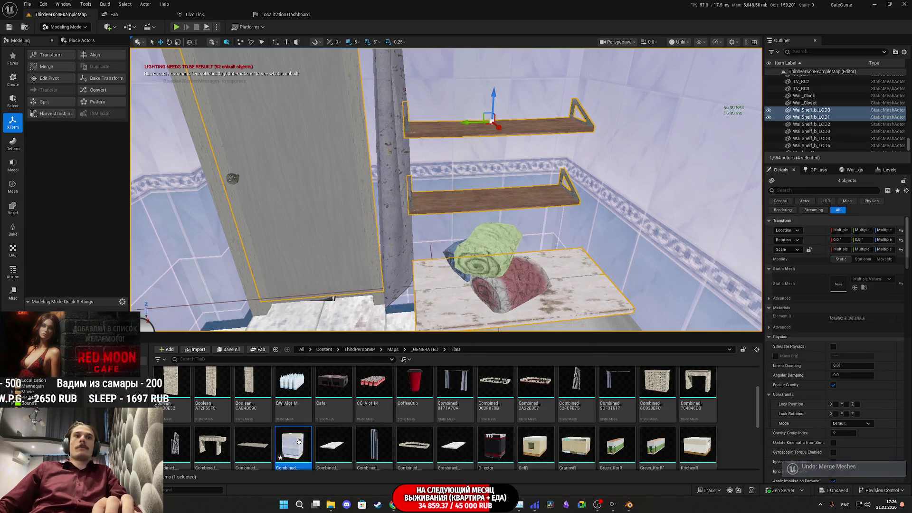
{"action": "key", "text": "Delete"}
{"action": "left_click", "coordinate": [404, 367]}
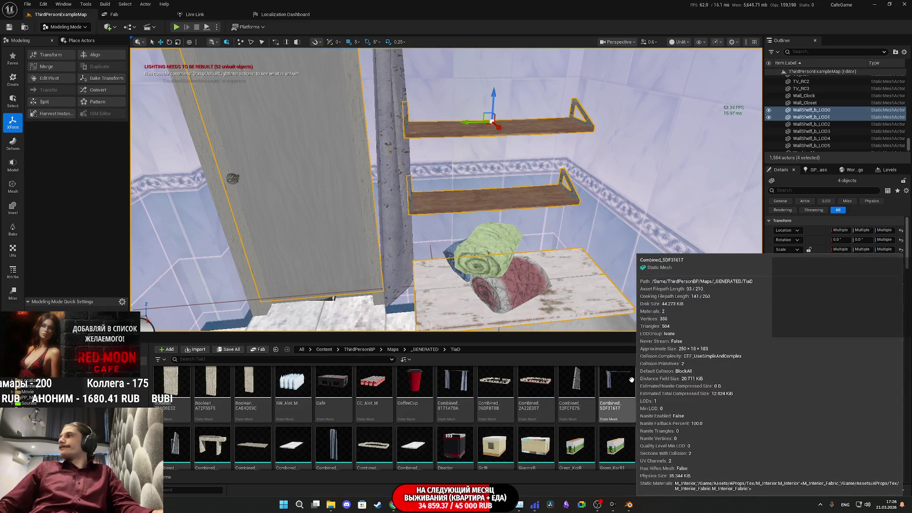
{"action": "left_click", "coordinate": [630, 506]}
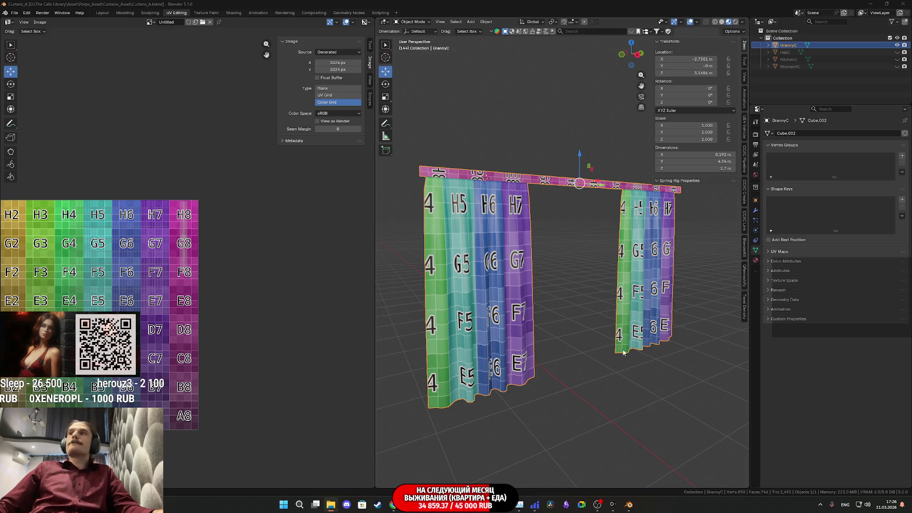
- Switch to the Layout workspace and orbit around the curtains
{"action": "scroll", "coordinate": [620, 344], "scroll_direction": "down", "scroll_amount": 2}
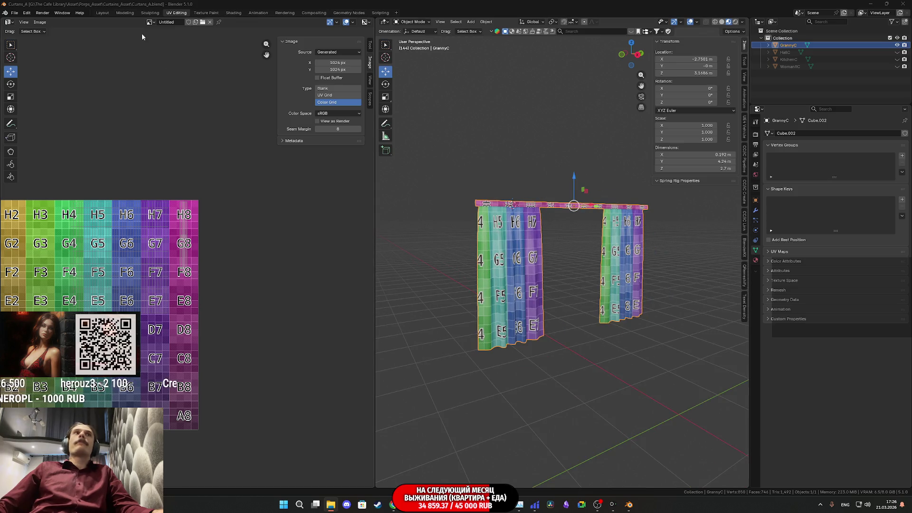
{"action": "left_click", "coordinate": [102, 13]}
{"action": "scroll", "coordinate": [372, 244], "scroll_direction": "down", "scroll_amount": 5}
{"action": "middle_click_drag", "start_coordinate": [427, 295], "coordinate": [483, 308]}
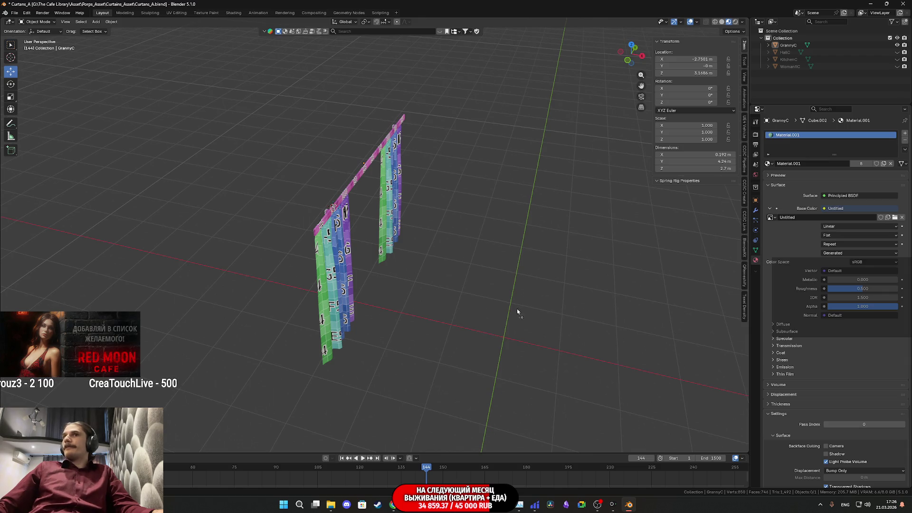
- Import BR.FBX and orbit around it to inspect the wooden shelves
{"action": "left_click", "coordinate": [448, 430]}
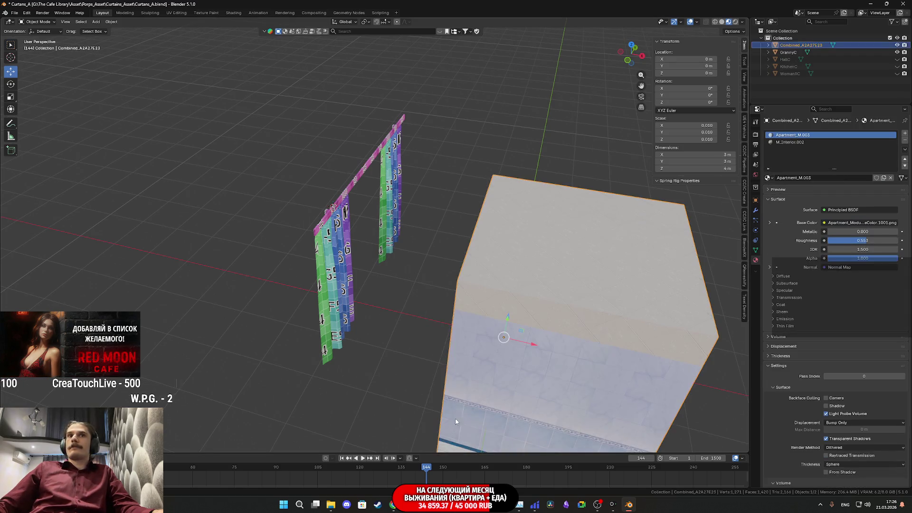
{"action": "scroll", "coordinate": [517, 341], "scroll_direction": "down", "scroll_amount": 4}
{"action": "mouse_move", "coordinate": [517, 340]}
{"action": "middle_mouse_down"}
{"action": "mouse_move", "coordinate": [565, 305]}
{"action": "mouse_move", "coordinate": [543, 305]}
{"action": "middle_mouse_up"}
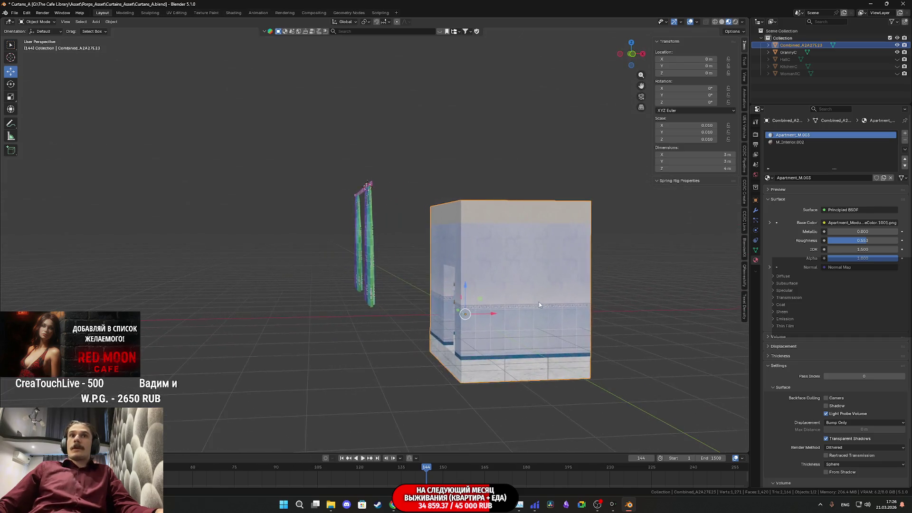
{"action": "scroll", "coordinate": [485, 281], "scroll_direction": "up", "scroll_amount": 6}
{"action": "scroll", "coordinate": [484, 281], "scroll_direction": "up", "scroll_amount": 8}
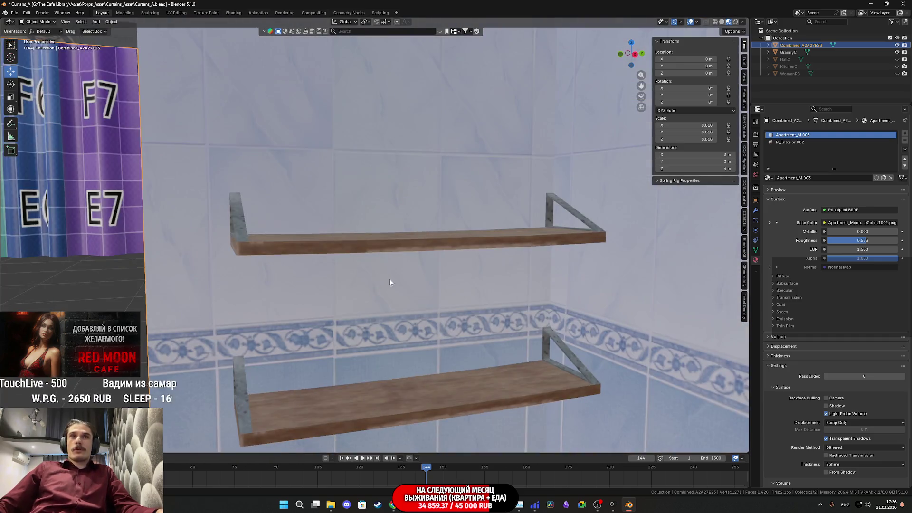
{"action": "mouse_move", "coordinate": [408, 272]}
{"action": "middle_mouse_down"}
{"action": "mouse_move", "coordinate": [441, 300]}
{"action": "mouse_move", "coordinate": [432, 284]}
{"action": "mouse_move", "coordinate": [429, 292]}
{"action": "mouse_move", "coordinate": [505, 302]}
{"action": "mouse_move", "coordinate": [274, 201]}
{"action": "middle_mouse_up"}
{"action": "scroll", "coordinate": [431, 295], "scroll_direction": "up", "scroll_amount": 5}
{"action": "scroll", "coordinate": [505, 302], "scroll_direction": "down", "scroll_amount": 5}
{"action": "scroll", "coordinate": [454, 292], "scroll_direction": "up", "scroll_amount": 8}
{"action": "scroll", "coordinate": [455, 292], "scroll_direction": "down", "scroll_amount": 6}
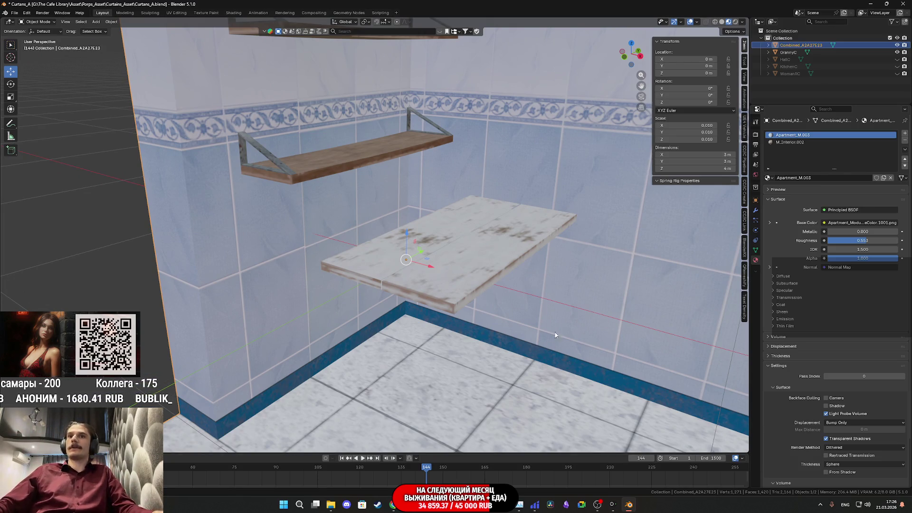
- Delete the imported bathroom mesh and go back to Unreal Engine
{"action": "key", "text": "Delete"}
{"action": "mouse_move", "coordinate": [613, 504]}
{"action": "mouse_move", "coordinate": [424, 505]}
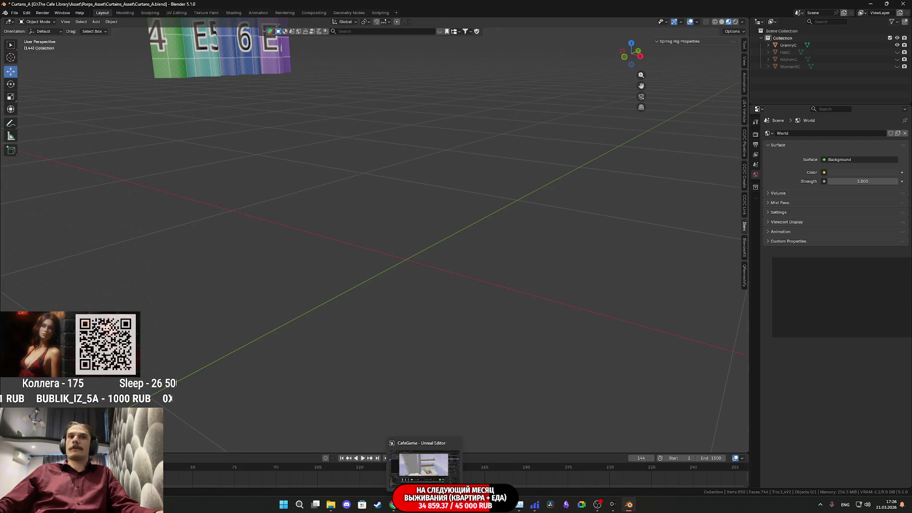
{"action": "left_click", "coordinate": [424, 504]}
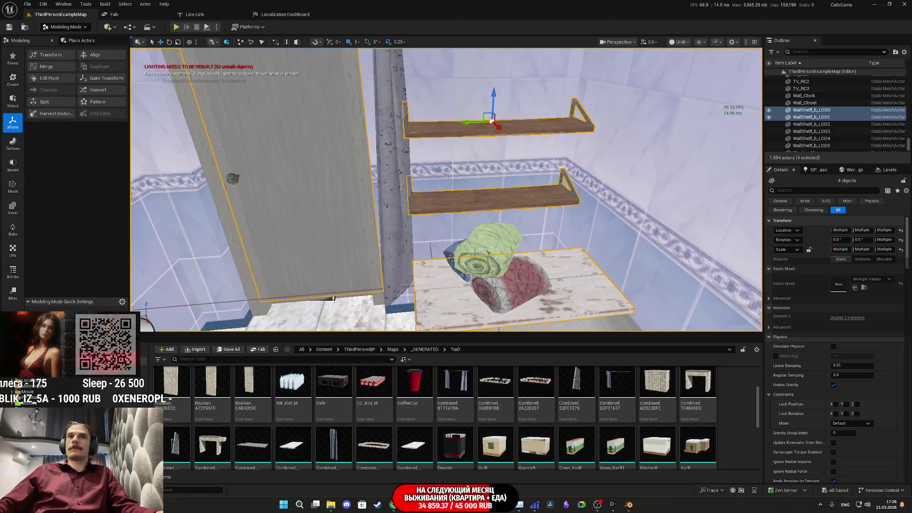
- Add the bathtub to the selection and merge the pieces into one Combined mesh
{"action": "right_click_drag", "start_coordinate": [403, 190], "coordinate": [451, 228]}
{"action": "left_click", "coordinate": [475, 261], "text": "ctrl"}
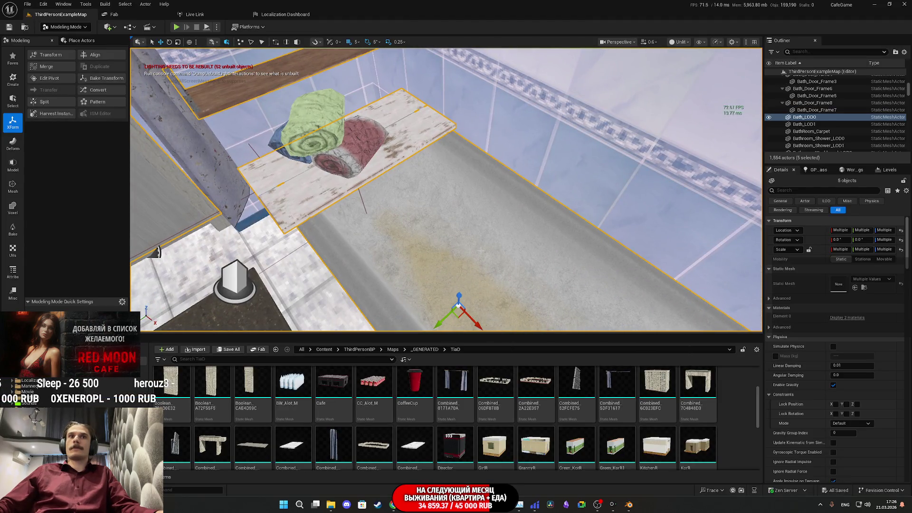
{"action": "left_click", "coordinate": [53, 70]}
{"action": "left_click", "coordinate": [446, 319]}
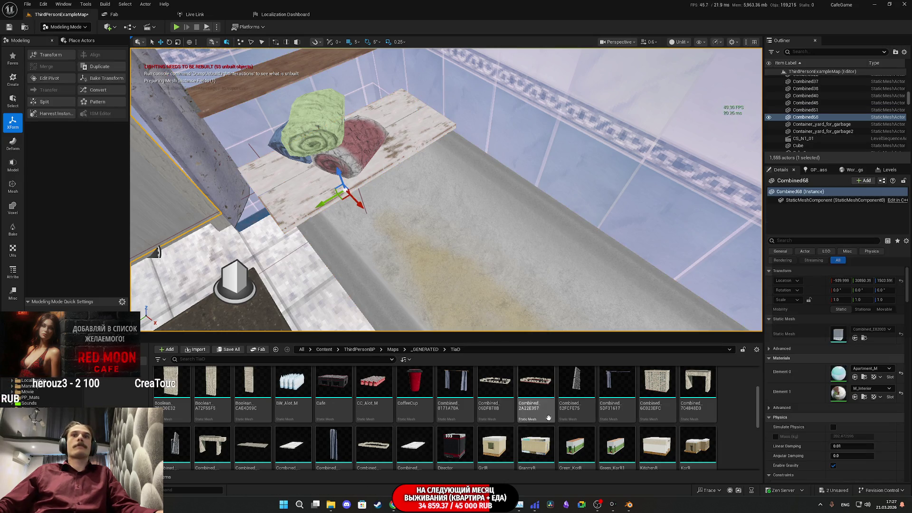
{"action": "scroll", "coordinate": [617, 418], "scroll_direction": "up", "scroll_amount": 2}
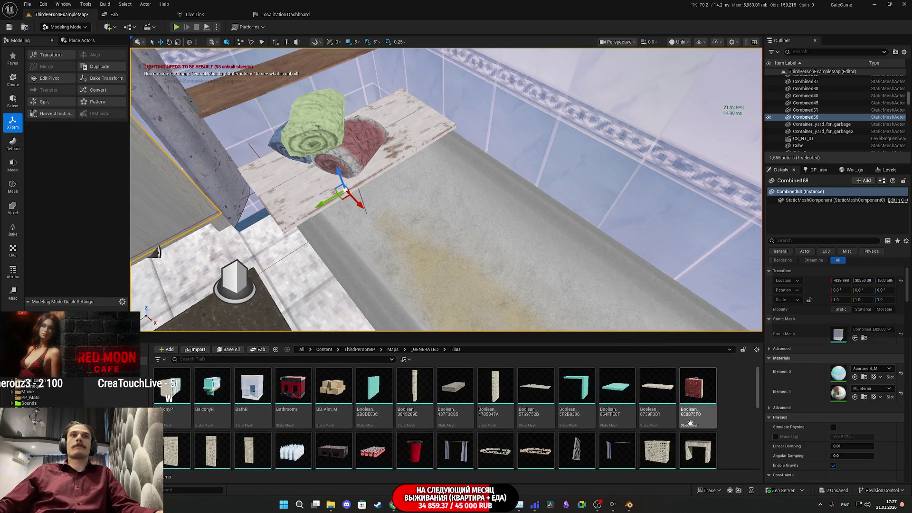
{"action": "scroll", "coordinate": [690, 423], "scroll_direction": "down", "scroll_amount": 10}
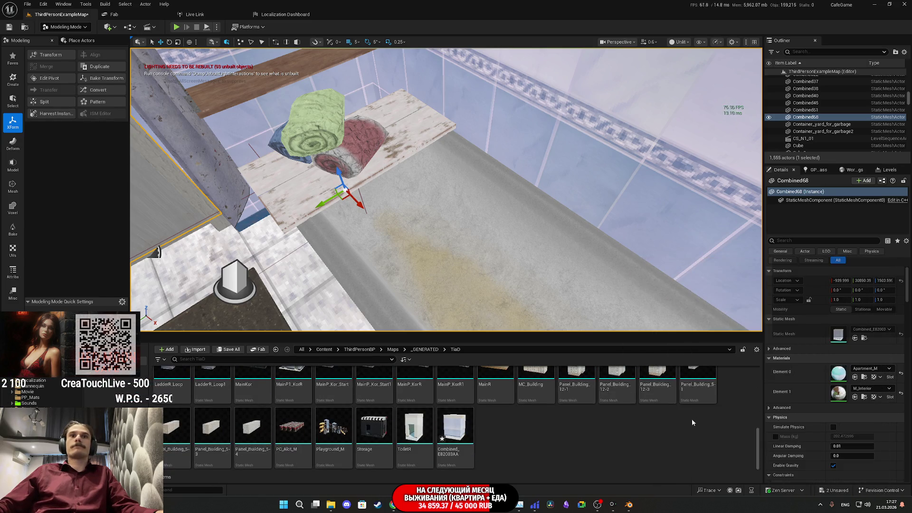
- Export the Combined asset to an FBX file with default settings
{"action": "right_click", "coordinate": [454, 425]}
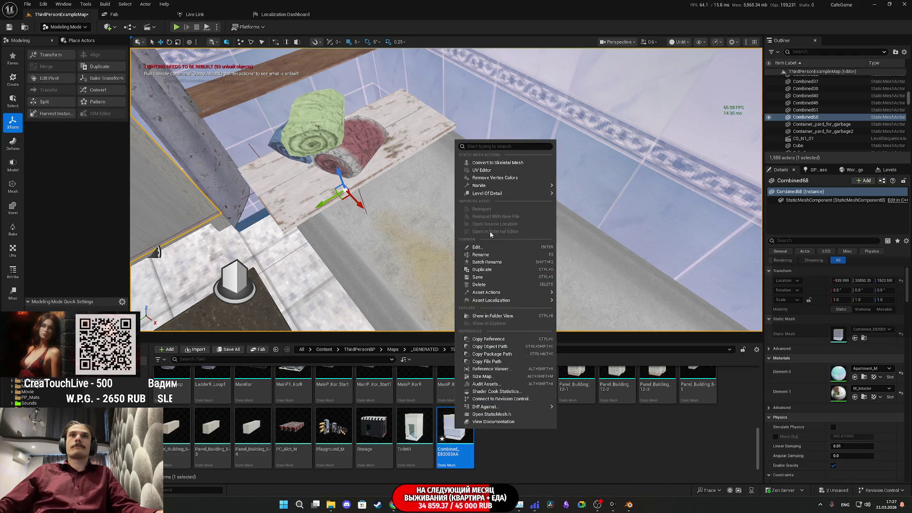
{"action": "mouse_move", "coordinate": [528, 294]}
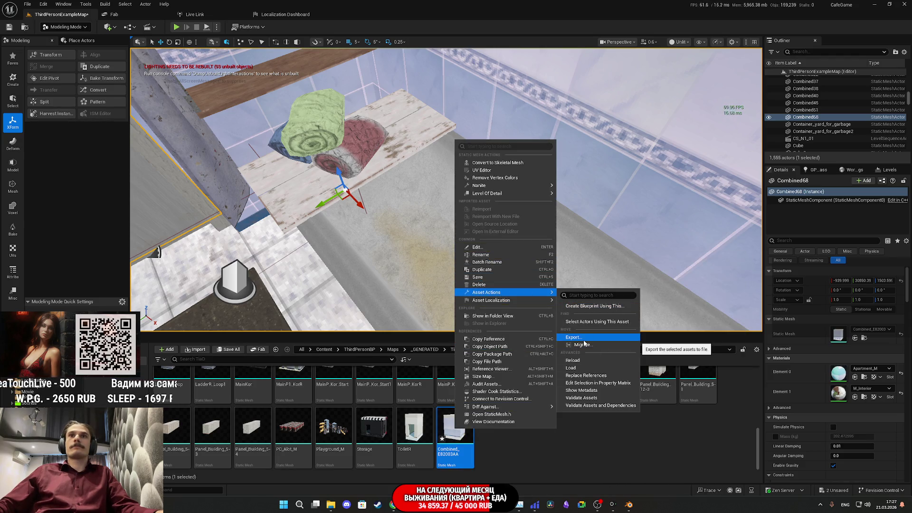
{"action": "left_click", "coordinate": [575, 337]}
{"action": "left_click", "coordinate": [361, 246]}
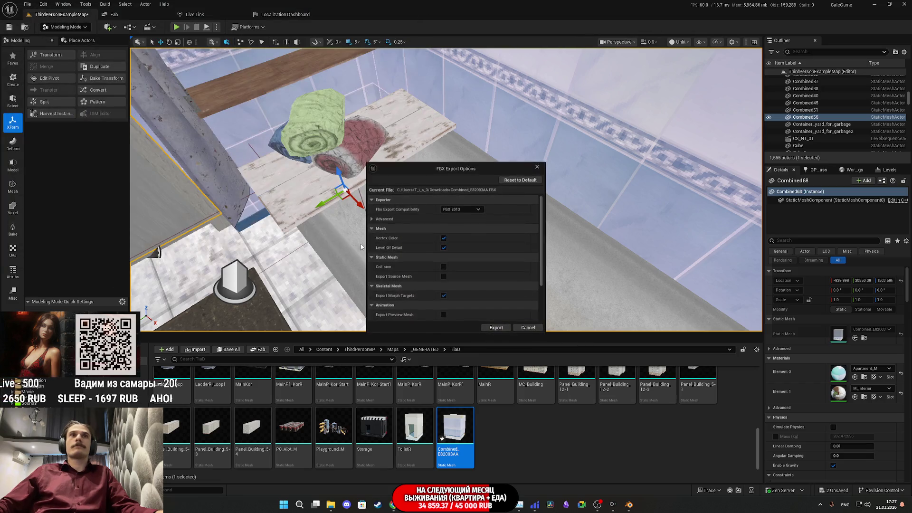
{"action": "left_click", "coordinate": [496, 327]}
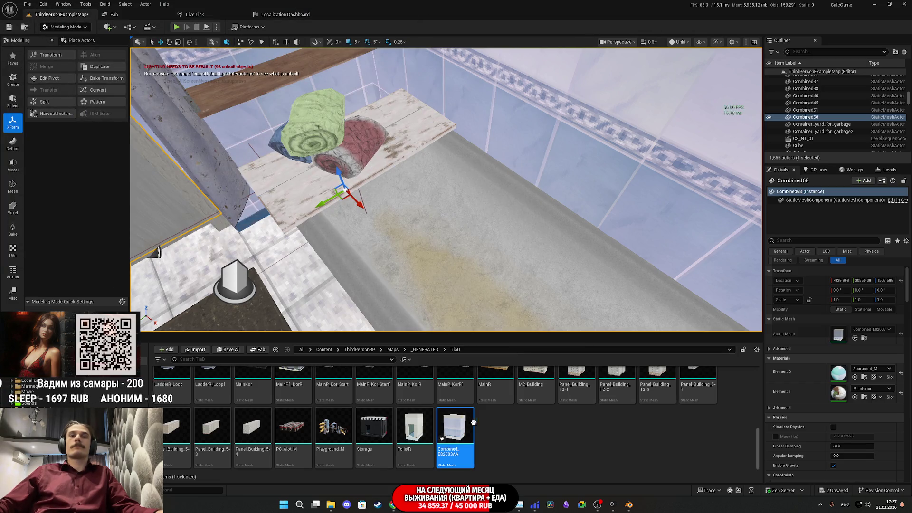
- Undo the merge, delete the Combined asset, and switch over to Blender
{"action": "mouse_move", "coordinate": [464, 408]}
{"action": "key", "text": "ctrl+z"}
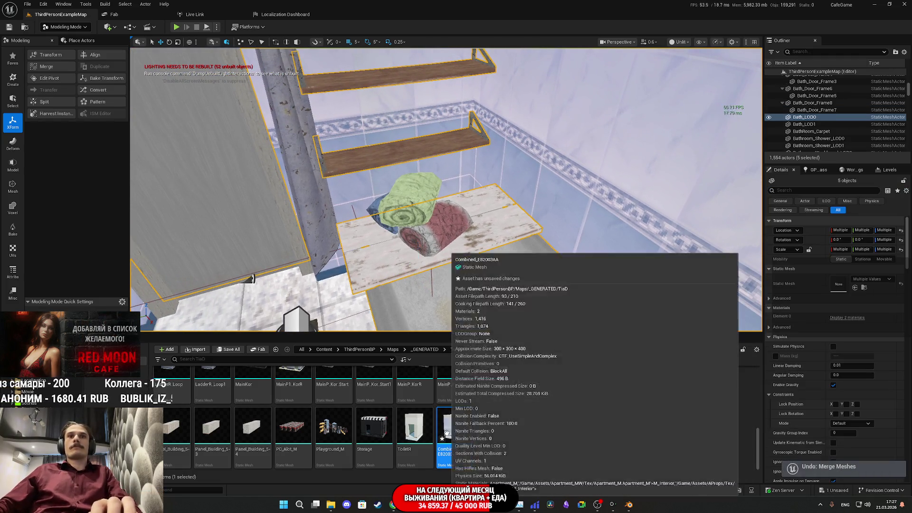
{"action": "key", "text": "Delete"}
{"action": "key", "text": "Return"}
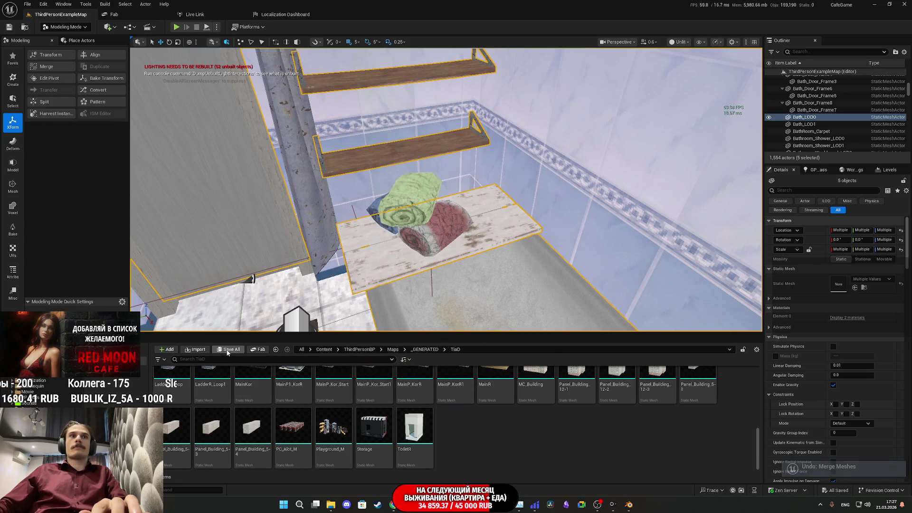
{"action": "left_click", "coordinate": [629, 505]}
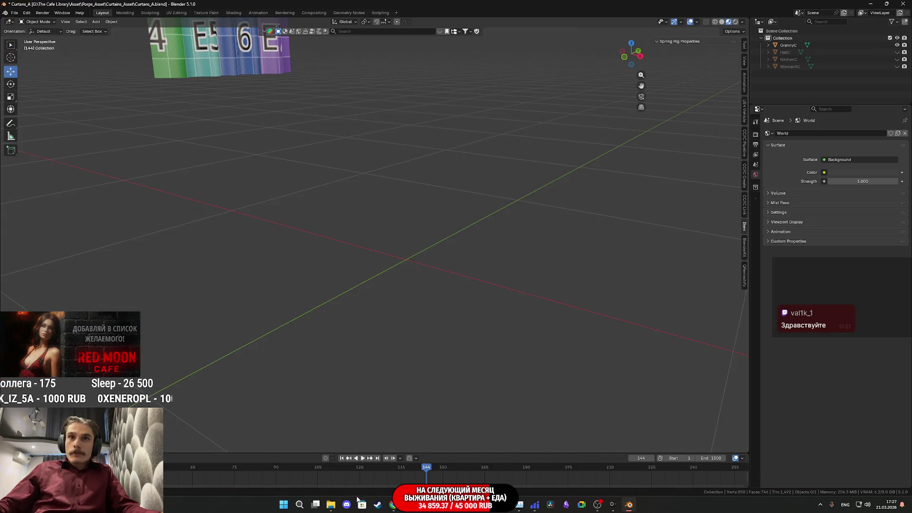
- Import the Combined_E82003AA.FBX room model and orbit around it
{"action": "mouse_move", "coordinate": [333, 508]}
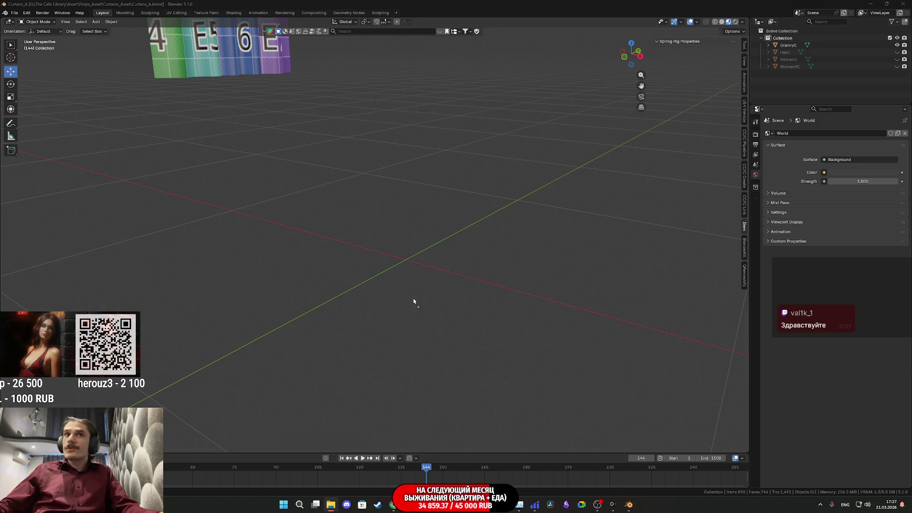
{"action": "left_click_drag", "start_coordinate": [413, 301], "coordinate": [415, 304]}
{"action": "left_click", "coordinate": [392, 428]}
{"action": "mouse_move", "coordinate": [445, 281]}
{"action": "middle_mouse_down"}
{"action": "mouse_move", "coordinate": [440, 253]}
{"action": "mouse_move", "coordinate": [503, 265]}
{"action": "mouse_move", "coordinate": [448, 250]}
{"action": "mouse_move", "coordinate": [460, 252]}
{"action": "middle_mouse_up"}
{"action": "scroll", "coordinate": [504, 264], "scroll_direction": "down", "scroll_amount": 5}
{"action": "scroll", "coordinate": [503, 264], "scroll_direction": "up", "scroll_amount": 5}
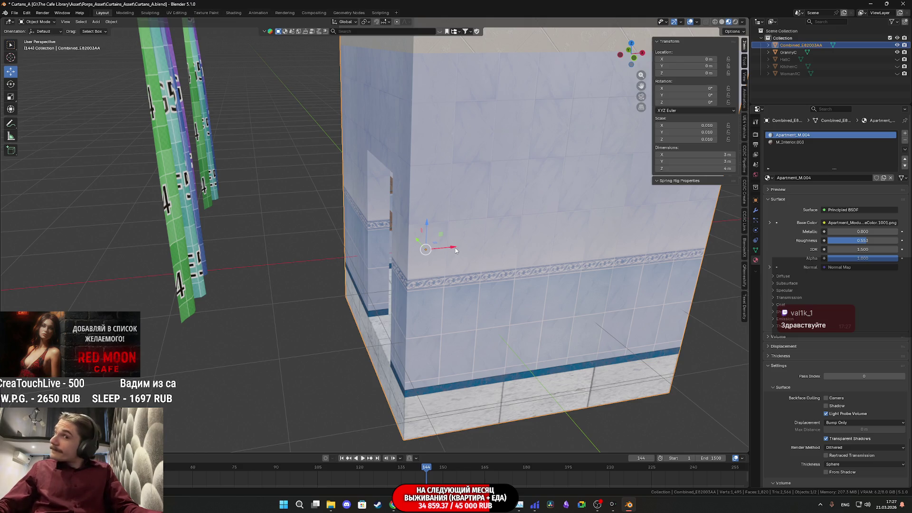
{"action": "scroll", "coordinate": [556, 162], "scroll_direction": "down", "scroll_amount": 5}
{"action": "mouse_move", "coordinate": [556, 162]}
{"action": "middle_mouse_down"}
{"action": "mouse_move", "coordinate": [576, 146]}
{"action": "mouse_move", "coordinate": [523, 203]}
{"action": "mouse_move", "coordinate": [539, 212]}
{"action": "mouse_move", "coordinate": [549, 203]}
{"action": "mouse_move", "coordinate": [538, 215]}
{"action": "middle_mouse_up"}
{"action": "scroll", "coordinate": [536, 185], "scroll_direction": "up", "scroll_amount": 5}
{"action": "scroll", "coordinate": [523, 204], "scroll_direction": "down", "scroll_amount": 4}
{"action": "scroll", "coordinate": [550, 203], "scroll_direction": "up", "scroll_amount": 5}
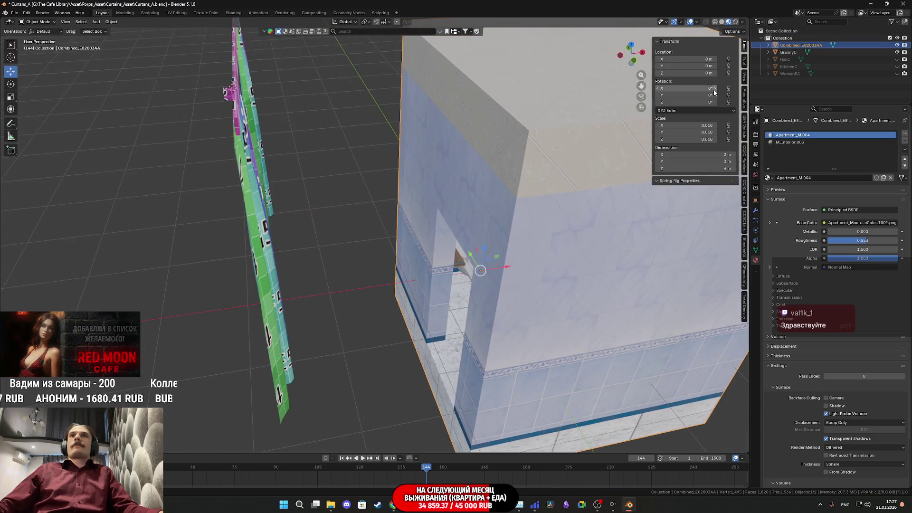
- Rotate the room 90° around Z and frame it with the curtains from the front
{"action": "left_click_drag", "start_coordinate": [691, 102], "coordinate": [870, 102]}
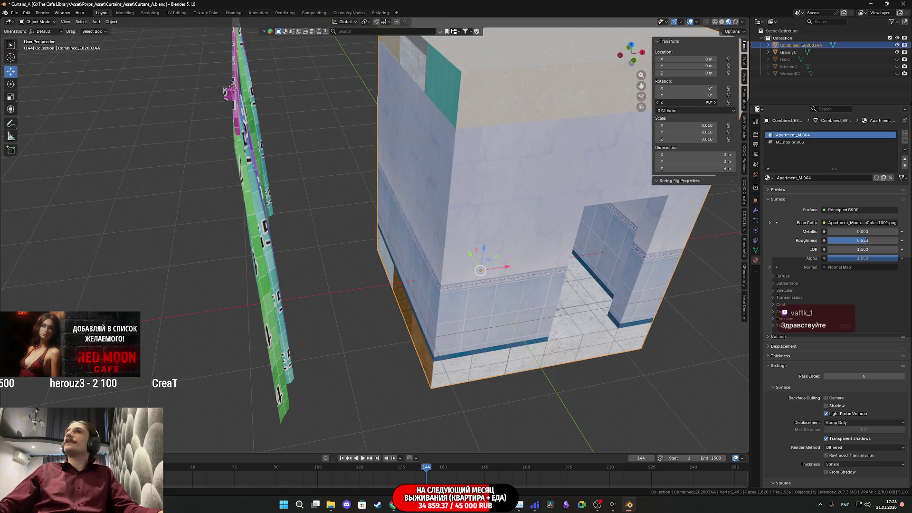
{"action": "mouse_move", "coordinate": [629, 167]}
{"action": "middle_mouse_down"}
{"action": "mouse_move", "coordinate": [588, 144]}
{"action": "mouse_move", "coordinate": [524, 166]}
{"action": "mouse_move", "coordinate": [524, 185]}
{"action": "mouse_move", "coordinate": [546, 199]}
{"action": "middle_mouse_up"}
{"action": "scroll", "coordinate": [524, 186], "scroll_direction": "down", "scroll_amount": 3}
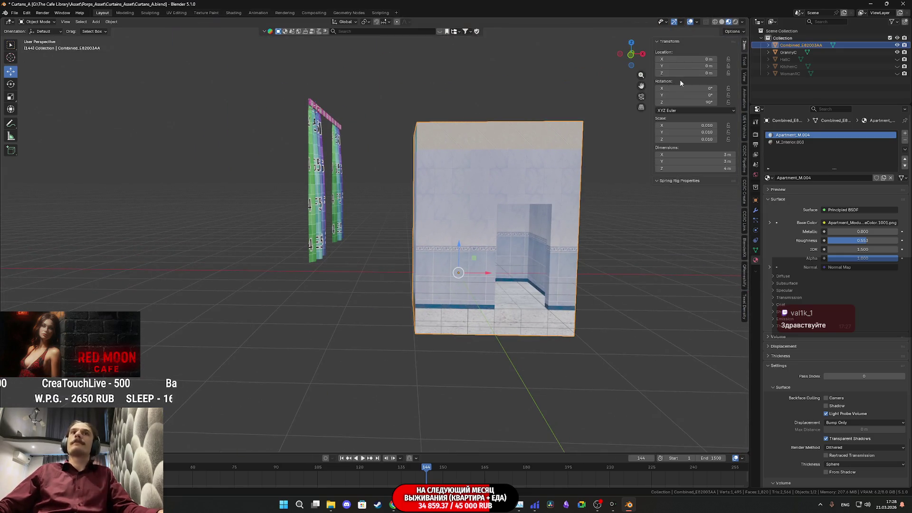
- Move the room to X -2.8091 m and inspect the curtains' fit above the bathtub
{"action": "mouse_move", "coordinate": [508, 187]}
{"action": "middle_mouse_down"}
{"action": "mouse_move", "coordinate": [474, 193]}
{"action": "mouse_move", "coordinate": [491, 198]}
{"action": "middle_mouse_up"}
{"action": "mouse_move", "coordinate": [449, 277]}
{"action": "left_mouse_down"}
{"action": "mouse_move", "coordinate": [358, 261]}
{"action": "mouse_move", "coordinate": [310, 176]}
{"action": "left_mouse_up"}
{"action": "scroll", "coordinate": [350, 251], "scroll_direction": "up", "scroll_amount": 1}
{"action": "scroll", "coordinate": [311, 142], "scroll_direction": "up", "scroll_amount": 5}
{"action": "mouse_move", "coordinate": [313, 117]}
{"action": "middle_mouse_down"}
{"action": "mouse_move", "coordinate": [401, 219]}
{"action": "mouse_move", "coordinate": [334, 207]}
{"action": "mouse_move", "coordinate": [398, 217]}
{"action": "mouse_move", "coordinate": [407, 247]}
{"action": "mouse_move", "coordinate": [386, 245]}
{"action": "middle_mouse_up"}
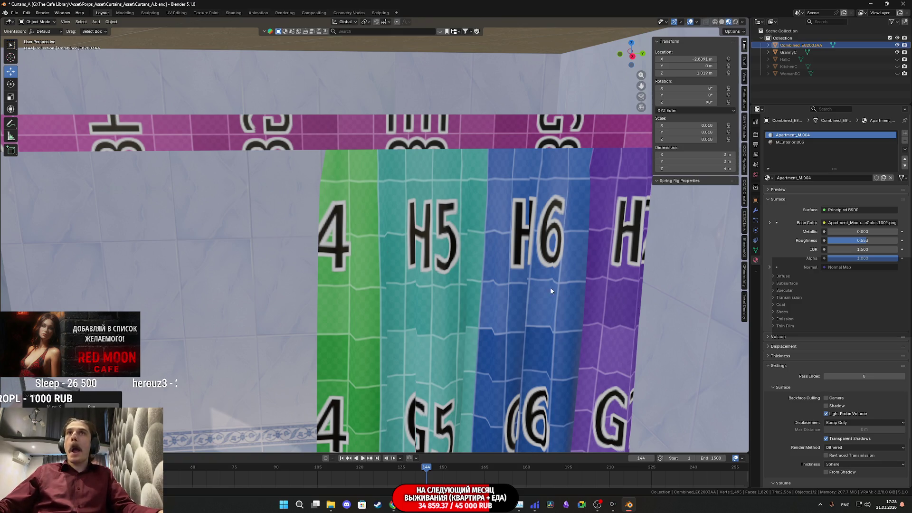
{"action": "scroll", "coordinate": [554, 291], "scroll_direction": "down", "scroll_amount": 5}
- Delete the room model and return to Unreal Engine
{"action": "scroll", "coordinate": [520, 293], "scroll_direction": "down", "scroll_amount": 5}
{"action": "middle_click_drag", "start_coordinate": [491, 303], "coordinate": [473, 301]}
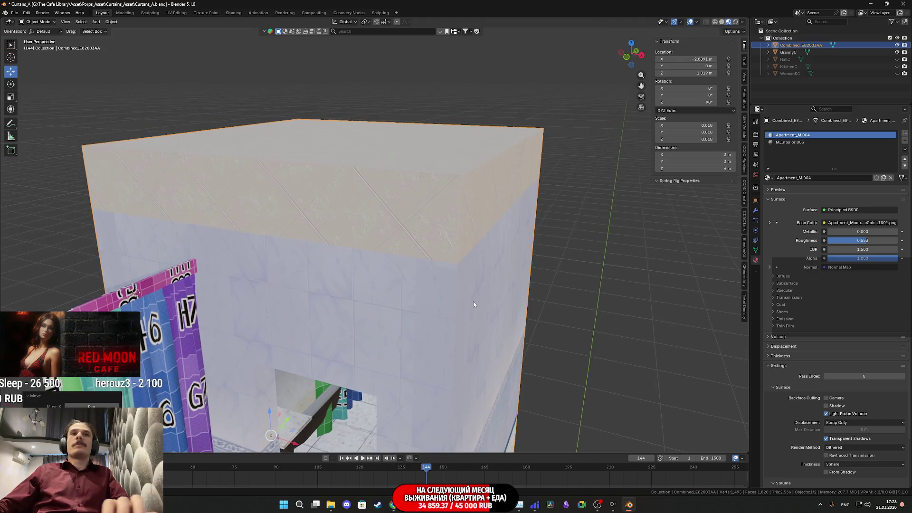
{"action": "key", "text": "Delete"}
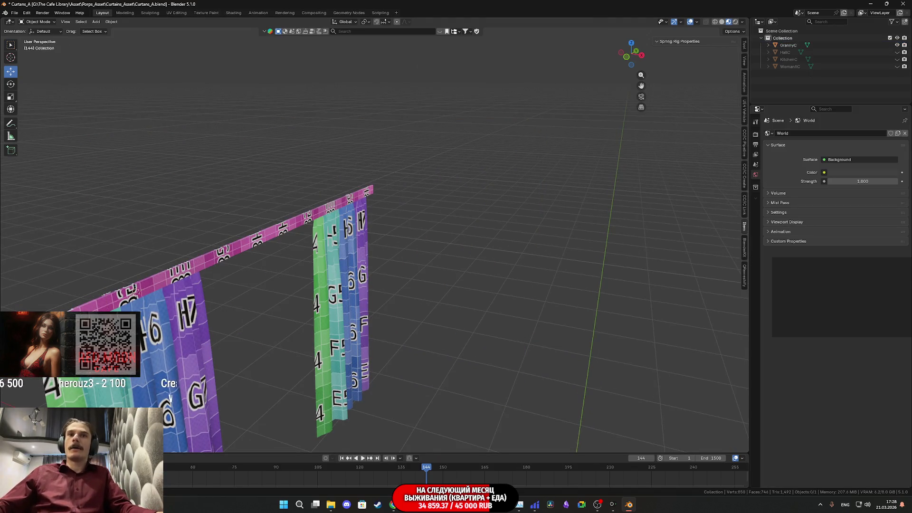
{"action": "left_click", "coordinate": [425, 458]}
- Add the curtain rail and rings to the selection, view the curtain up close, then switch to Blender
{"action": "mouse_move", "coordinate": [448, 255]}
{"action": "right_mouse_down"}
{"action": "mouse_move", "coordinate": [448, 192]}
{"action": "mouse_move", "coordinate": [414, 190]}
{"action": "right_mouse_up"}
{"action": "left_click", "coordinate": [414, 178], "text": "ctrl"}
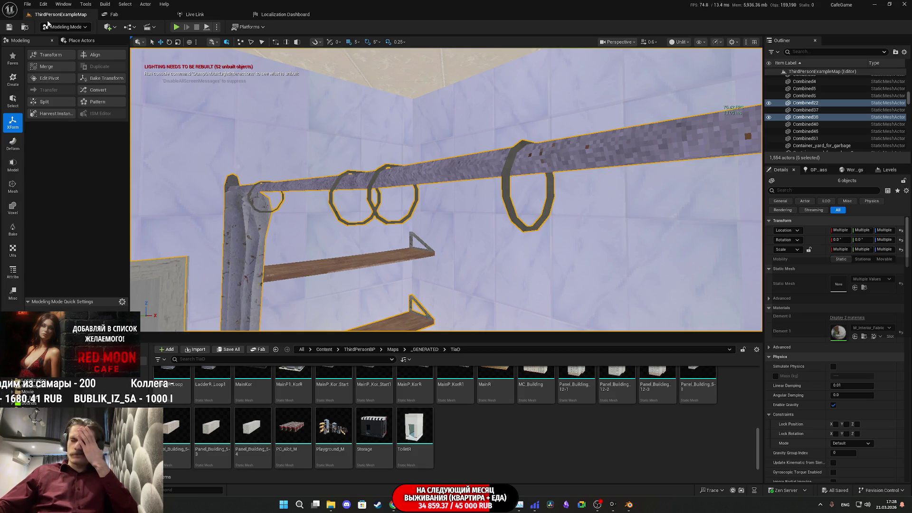
{"action": "mouse_move", "coordinate": [326, 251]}
{"action": "right_mouse_down"}
{"action": "mouse_move", "coordinate": [335, 291]}
{"action": "mouse_move", "coordinate": [327, 253]}
{"action": "mouse_move", "coordinate": [336, 255]}
{"action": "right_mouse_up"}
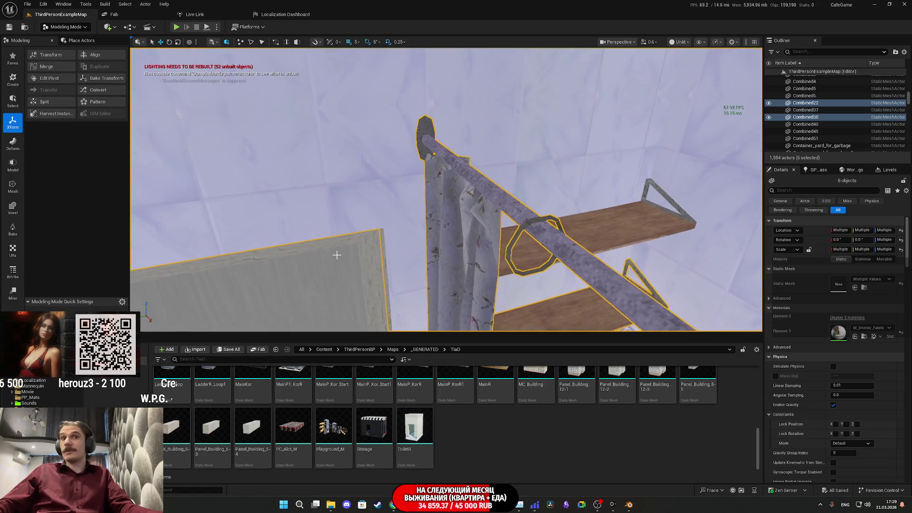
{"action": "left_click", "coordinate": [628, 504]}
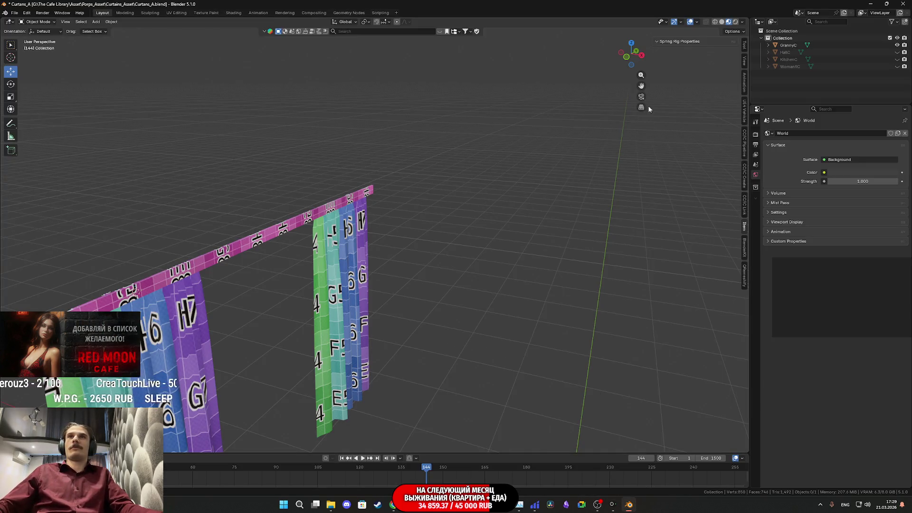
- Show both curtains in Solid shading, orbit around them, then return to Unreal Engine
{"action": "left_click", "coordinate": [722, 22]}
{"action": "mouse_move", "coordinate": [207, 340]}
{"action": "middle_mouse_down"}
{"action": "mouse_move", "coordinate": [301, 213]}
{"action": "mouse_move", "coordinate": [286, 223]}
{"action": "mouse_move", "coordinate": [349, 358]}
{"action": "mouse_move", "coordinate": [368, 322]}
{"action": "mouse_move", "coordinate": [431, 325]}
{"action": "middle_mouse_up"}
{"action": "scroll", "coordinate": [286, 223], "scroll_direction": "up", "scroll_amount": 3}
{"action": "scroll", "coordinate": [286, 223], "scroll_direction": "up", "scroll_amount": 5}
{"action": "scroll", "coordinate": [431, 325], "scroll_direction": "up", "scroll_amount": 2}
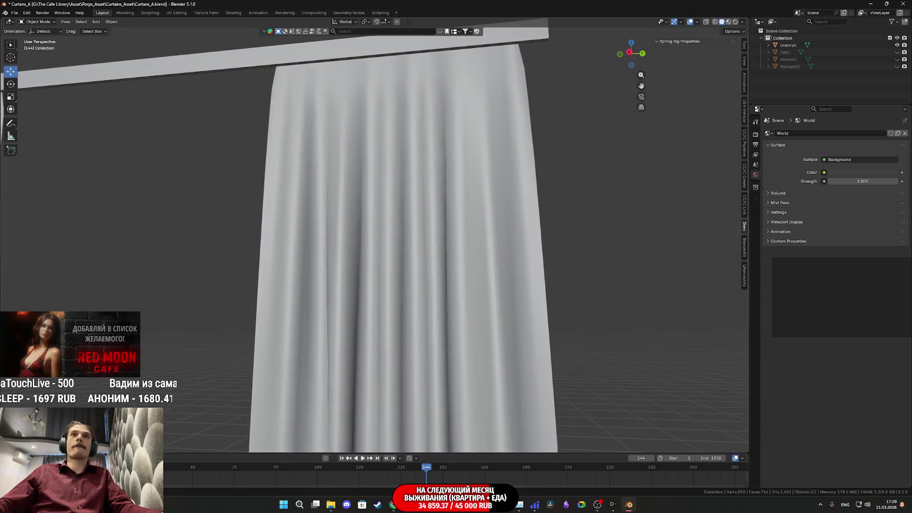
{"action": "scroll", "coordinate": [301, 309], "scroll_direction": "down", "scroll_amount": 5}
{"action": "mouse_move", "coordinate": [301, 310]}
{"action": "middle_mouse_down"}
{"action": "mouse_move", "coordinate": [370, 290]}
{"action": "mouse_move", "coordinate": [399, 314]}
{"action": "middle_mouse_up"}
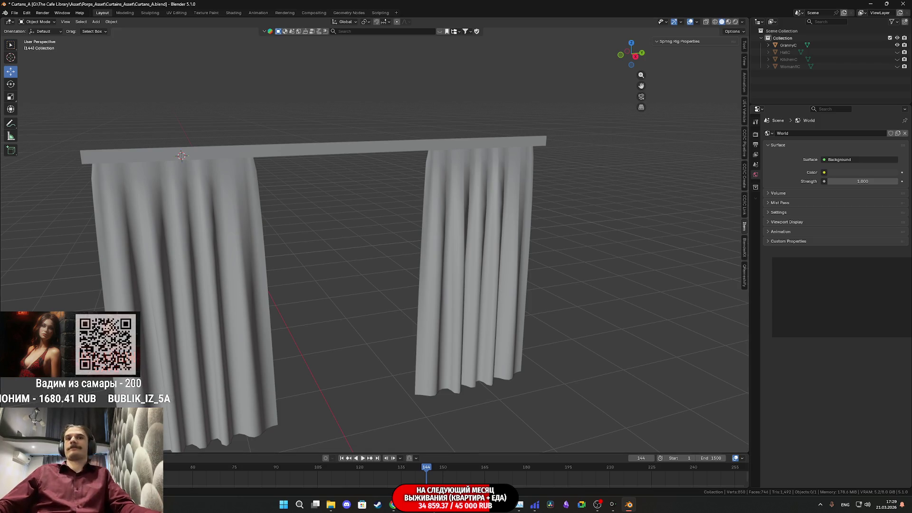
{"action": "key", "text": "alt+Tab"}
{"action": "scroll", "coordinate": [532, 300], "scroll_direction": "up", "scroll_amount": 5}
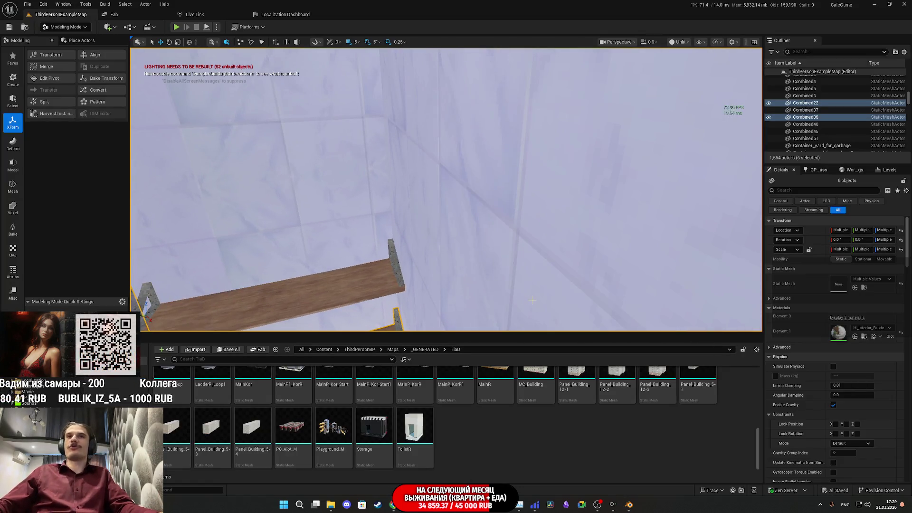
{"action": "right_click_drag", "start_coordinate": [494, 294], "coordinate": [522, 137]}
{"action": "mouse_move", "coordinate": [496, 104]}
{"action": "right_mouse_down"}
{"action": "mouse_move", "coordinate": [498, 185]}
{"action": "mouse_move", "coordinate": [475, 179]}
{"action": "mouse_move", "coordinate": [484, 172]}
{"action": "mouse_move", "coordinate": [466, 185]}
{"action": "right_mouse_up"}
{"action": "left_click", "coordinate": [476, 179], "text": "ctrl"}
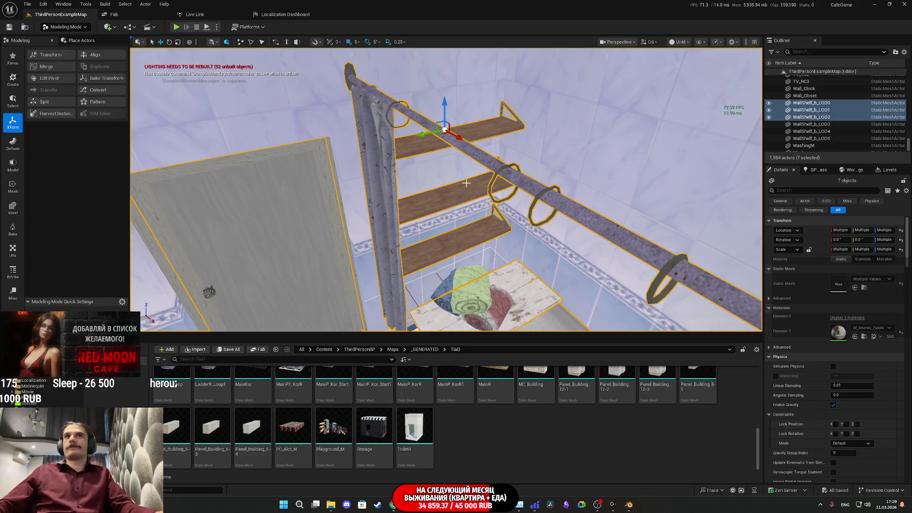
{"action": "right_click", "coordinate": [473, 136]}
{"action": "mouse_move", "coordinate": [504, 328]}
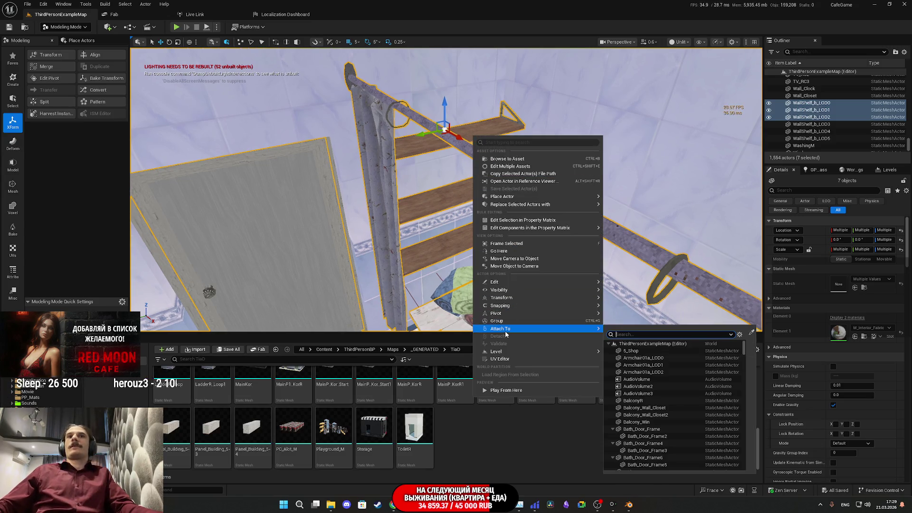
{"action": "left_click", "coordinate": [44, 67]}
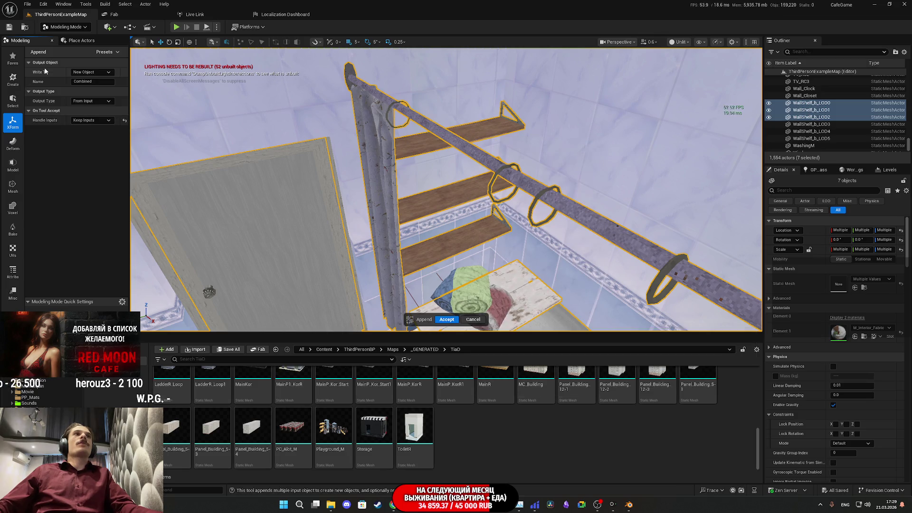
{"action": "left_click", "coordinate": [448, 320]}
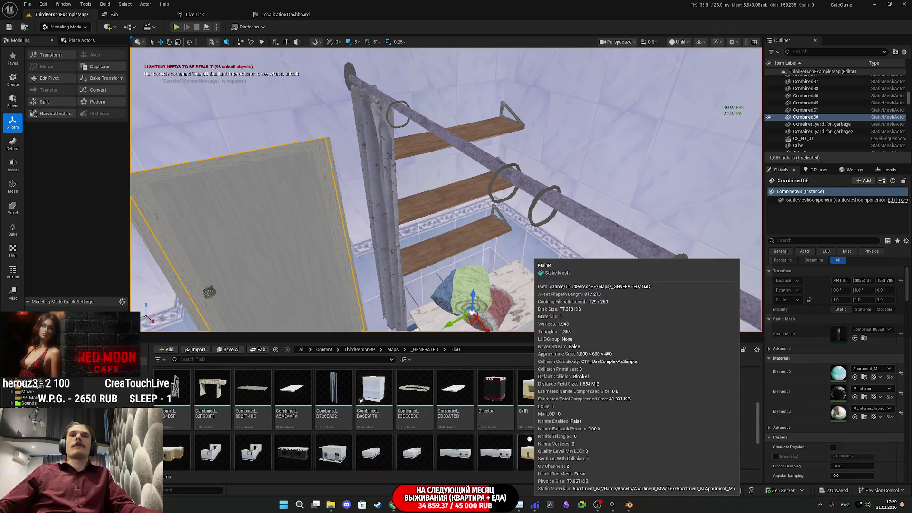
{"action": "scroll", "coordinate": [528, 442], "scroll_direction": "up", "scroll_amount": 5}
{"action": "scroll", "coordinate": [564, 427], "scroll_direction": "down", "scroll_amount": 5}
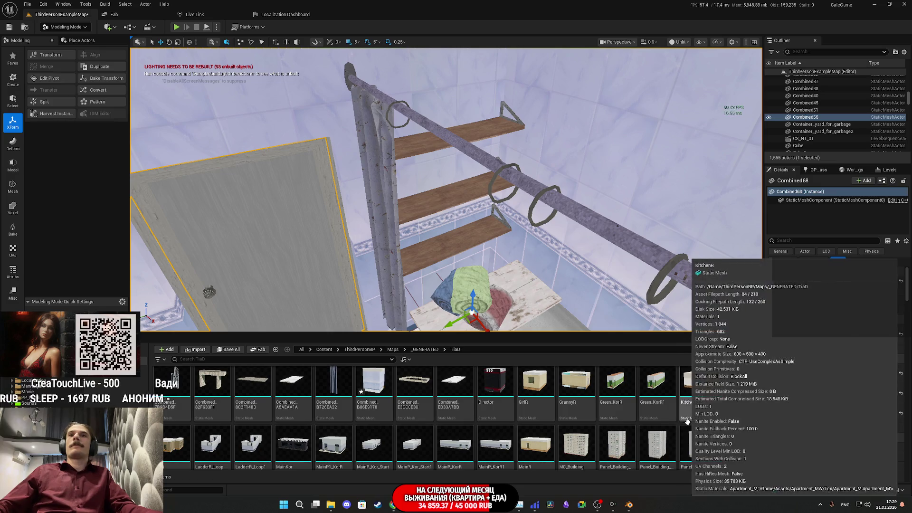
{"action": "scroll", "coordinate": [684, 422], "scroll_direction": "down", "scroll_amount": 3}
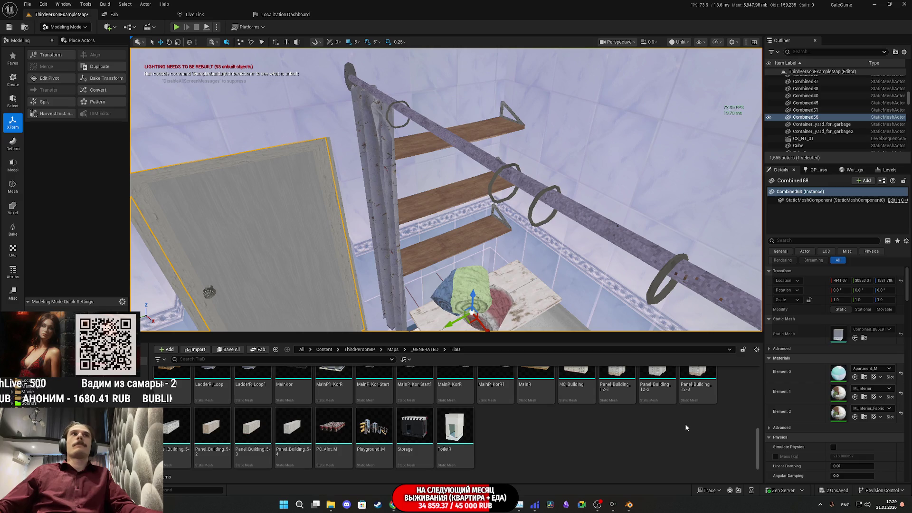
{"action": "scroll", "coordinate": [671, 428], "scroll_direction": "up", "scroll_amount": 2}
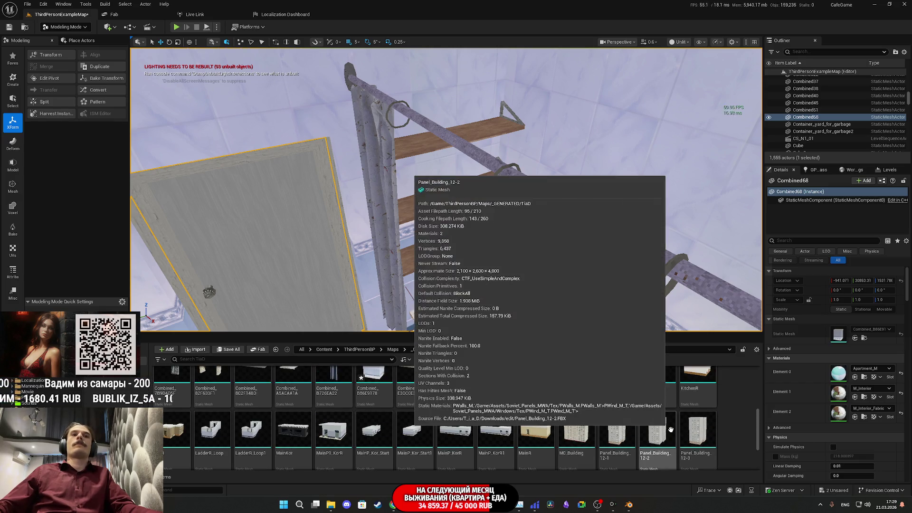
{"action": "scroll", "coordinate": [664, 415], "scroll_direction": "up", "scroll_amount": 2}
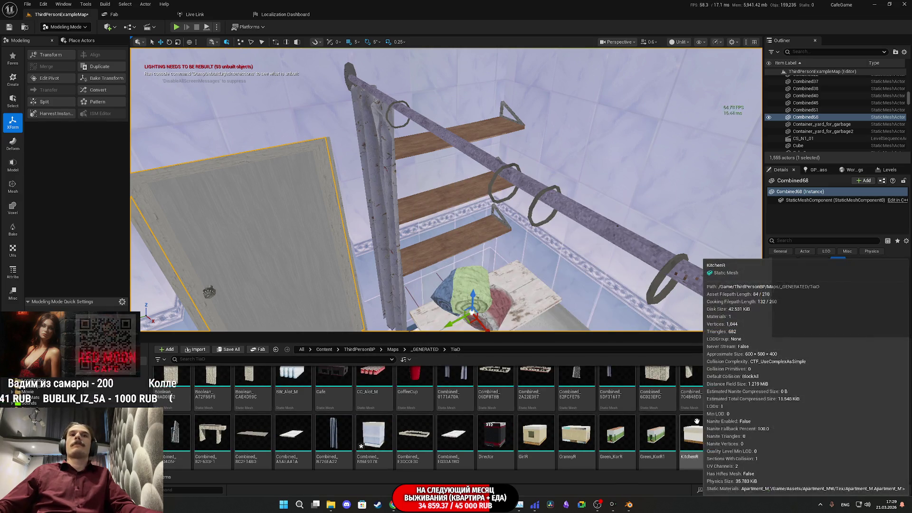
{"action": "right_click_drag", "start_coordinate": [502, 274], "coordinate": [506, 304]}
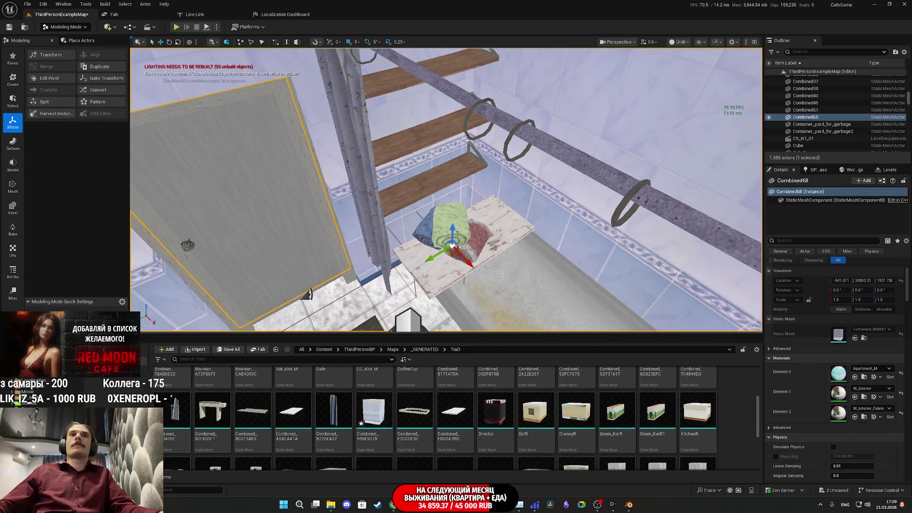
- Export the Combined_B86E9178 asset to FBX, overwriting the existing BR.FBX
{"action": "right_click", "coordinate": [370, 417]}
{"action": "mouse_move", "coordinate": [419, 283]}
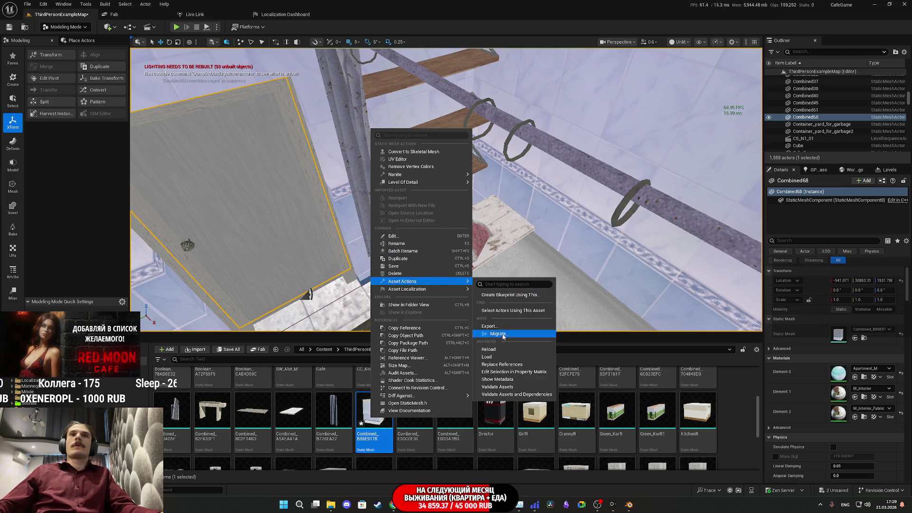
{"action": "left_click", "coordinate": [490, 326]}
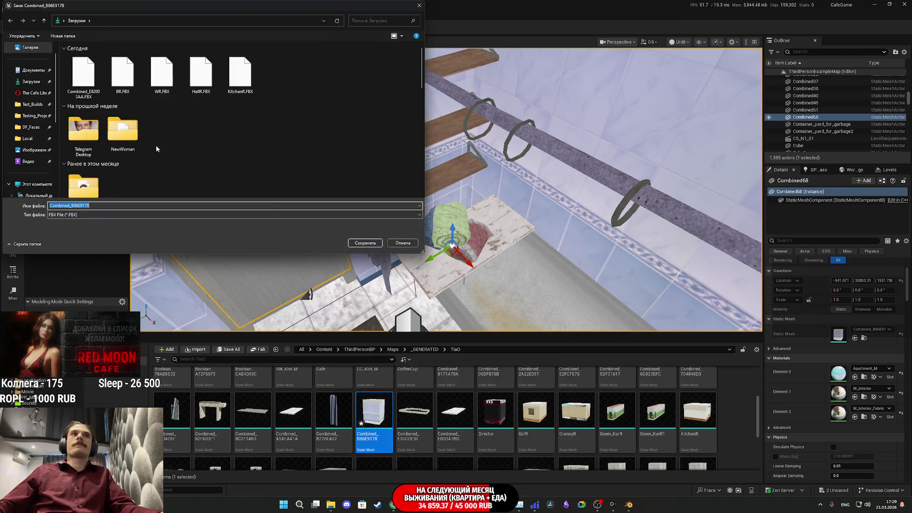
{"action": "left_click", "coordinate": [372, 243]}
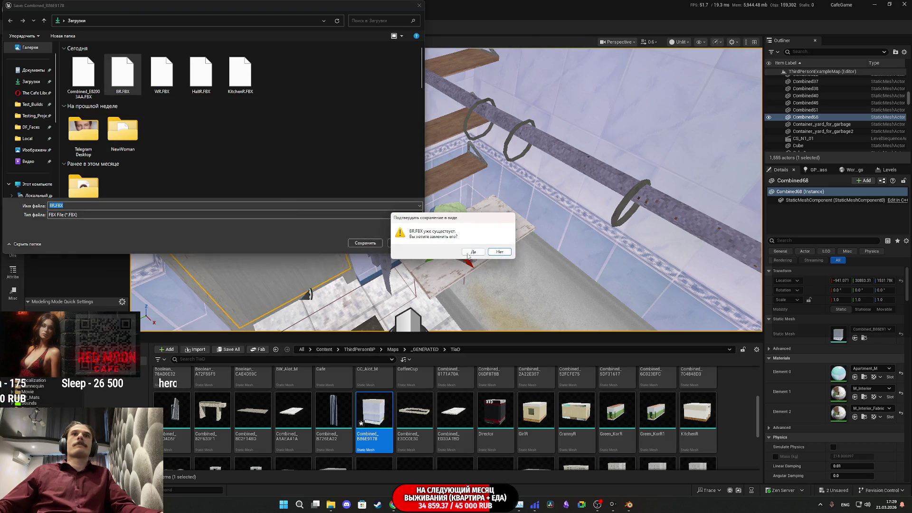
{"action": "left_click", "coordinate": [474, 254]}
{"action": "left_click", "coordinate": [499, 326]}
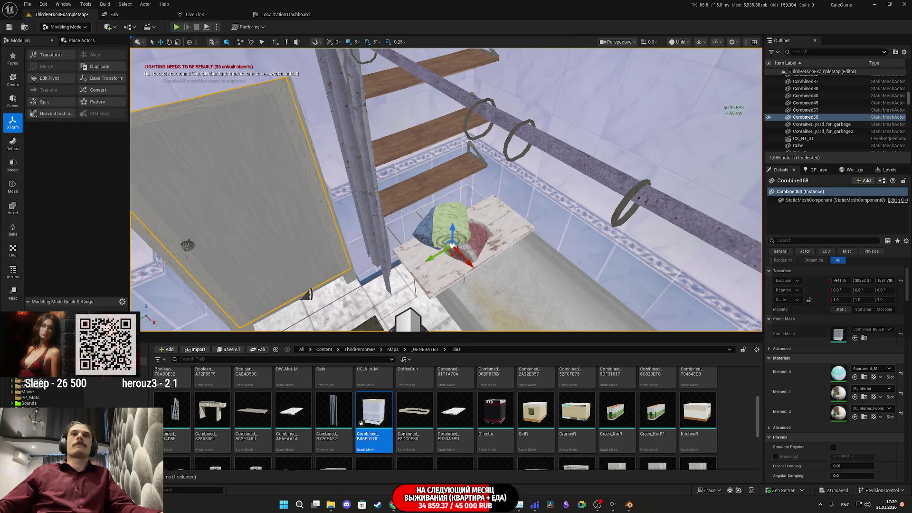
- Undo the shelf merge, delete the merged Combined_B86E9178 asset, and drop BR.FBX into Blender
{"action": "right_click_drag", "start_coordinate": [498, 326], "coordinate": [484, 314]}
{"action": "key", "text": "ctrl+z"}
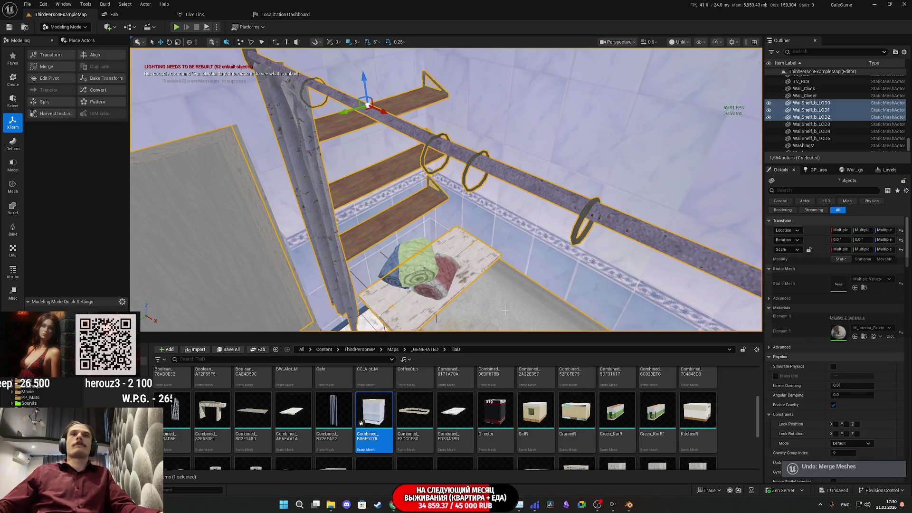
{"action": "key", "text": "Delete"}
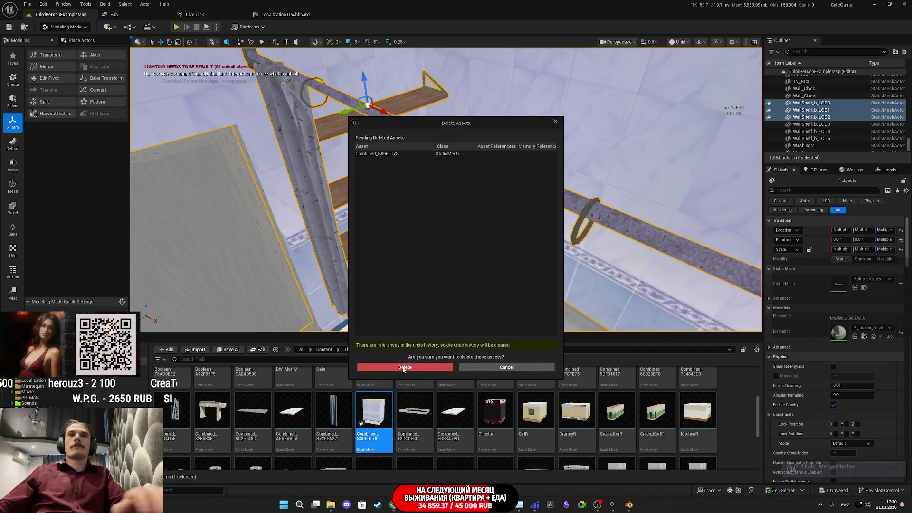
{"action": "left_click", "coordinate": [401, 366]}
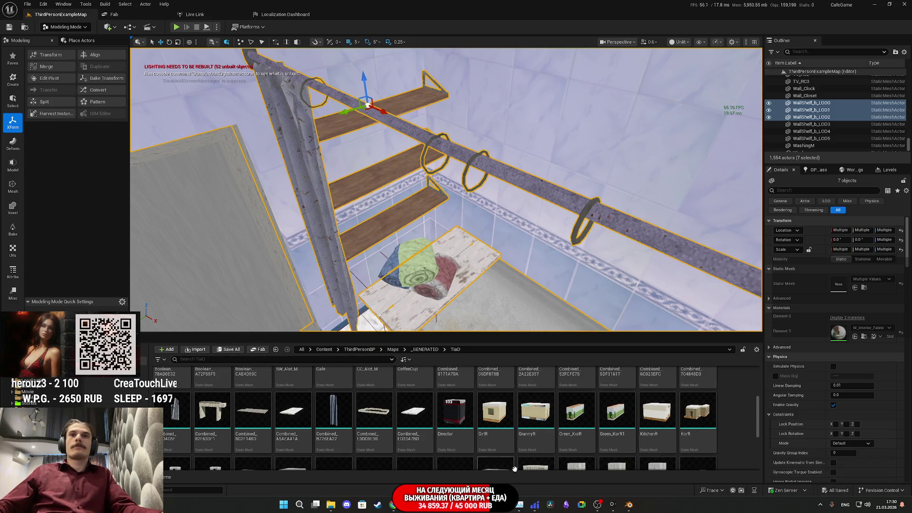
{"action": "left_click", "coordinate": [627, 505]}
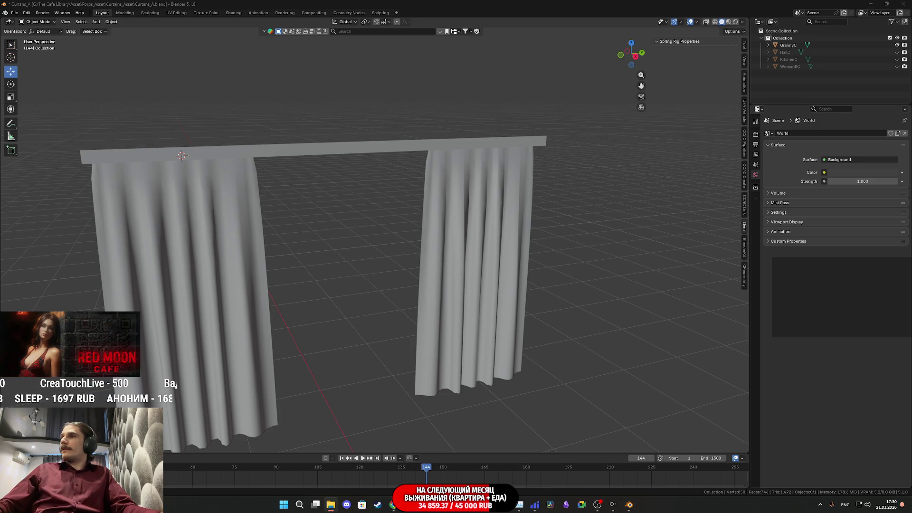
{"action": "left_click_drag", "start_coordinate": [594, 361], "coordinate": [593, 362]}
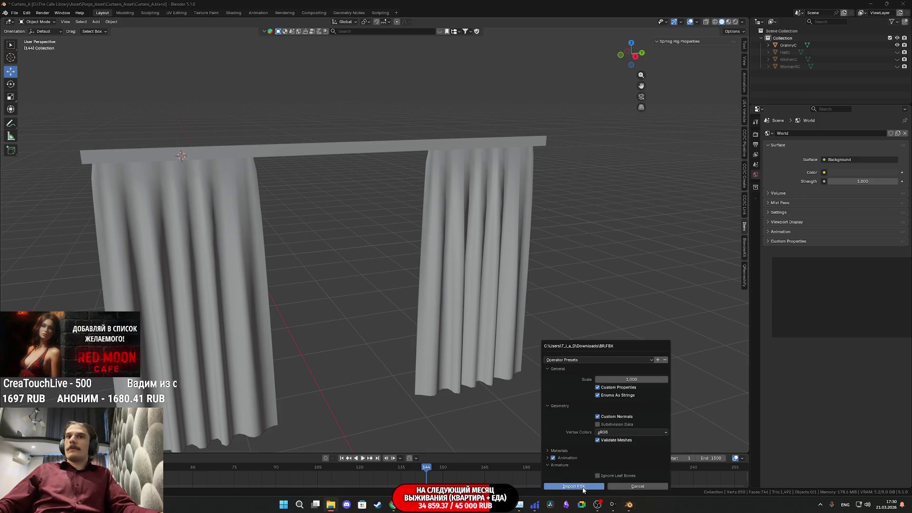
- Import BR.FBX into the curtains scene beside the curtains
{"action": "left_click", "coordinate": [583, 490]}
{"action": "mouse_move", "coordinate": [532, 361]}
{"action": "middle_mouse_down"}
{"action": "mouse_move", "coordinate": [519, 355]}
{"action": "mouse_move", "coordinate": [544, 338]}
{"action": "mouse_move", "coordinate": [494, 349]}
{"action": "mouse_move", "coordinate": [474, 346]}
{"action": "mouse_move", "coordinate": [478, 330]}
{"action": "mouse_move", "coordinate": [454, 365]}
{"action": "mouse_move", "coordinate": [425, 350]}
{"action": "mouse_move", "coordinate": [465, 361]}
{"action": "mouse_move", "coordinate": [442, 348]}
{"action": "mouse_move", "coordinate": [475, 333]}
{"action": "mouse_move", "coordinate": [509, 351]}
{"action": "middle_mouse_up"}
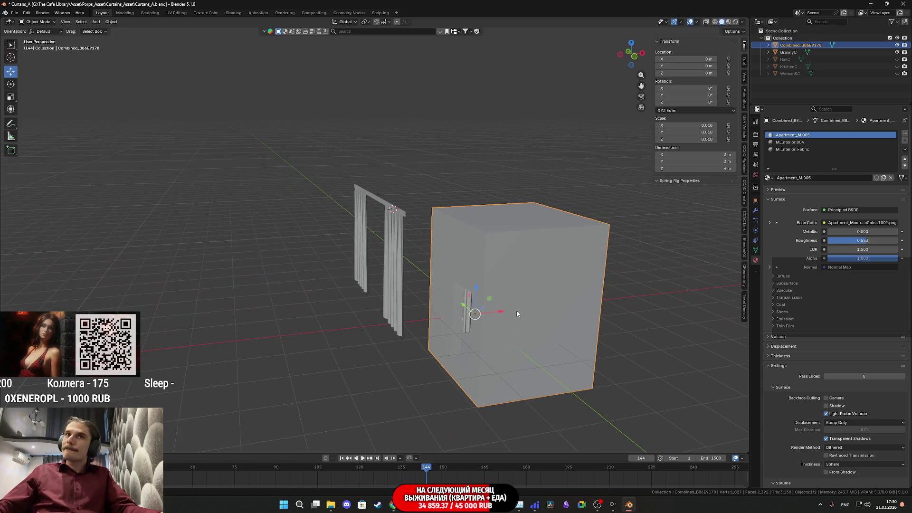
{"action": "mouse_move", "coordinate": [516, 313]}
{"action": "middle_mouse_down"}
{"action": "mouse_move", "coordinate": [529, 305]}
{"action": "mouse_move", "coordinate": [470, 342]}
{"action": "middle_mouse_up"}
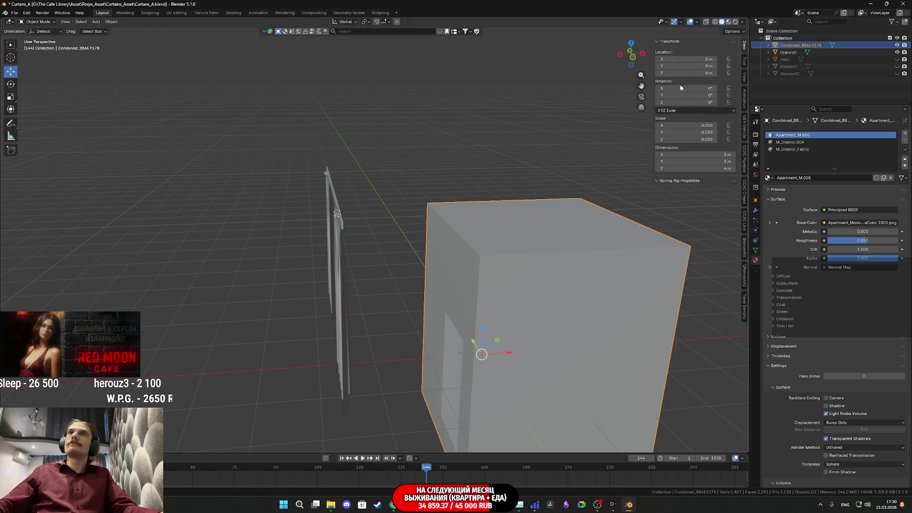
{"action": "middle_click_drag", "start_coordinate": [576, 166], "coordinate": [467, 247]}
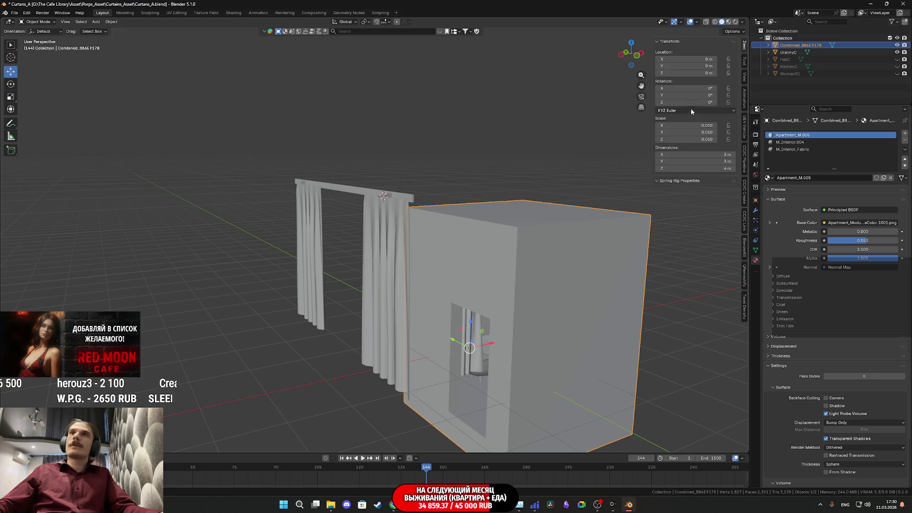
- Rotate the imported Combined_B86E9178 box to 90° around Z
{"action": "left_click_drag", "start_coordinate": [679, 102], "coordinate": [720, 103]}
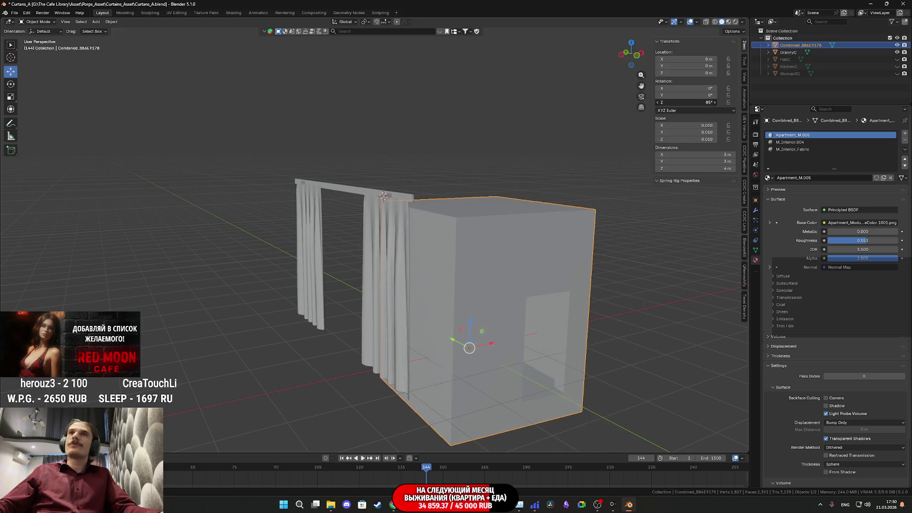
{"action": "key", "text": "Return"}
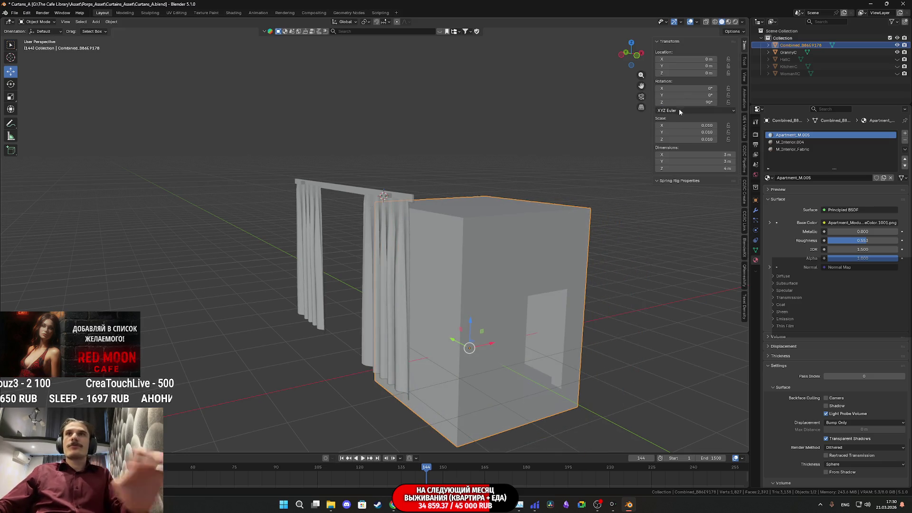
{"action": "middle_click_drag", "start_coordinate": [665, 110], "coordinate": [578, 120]}
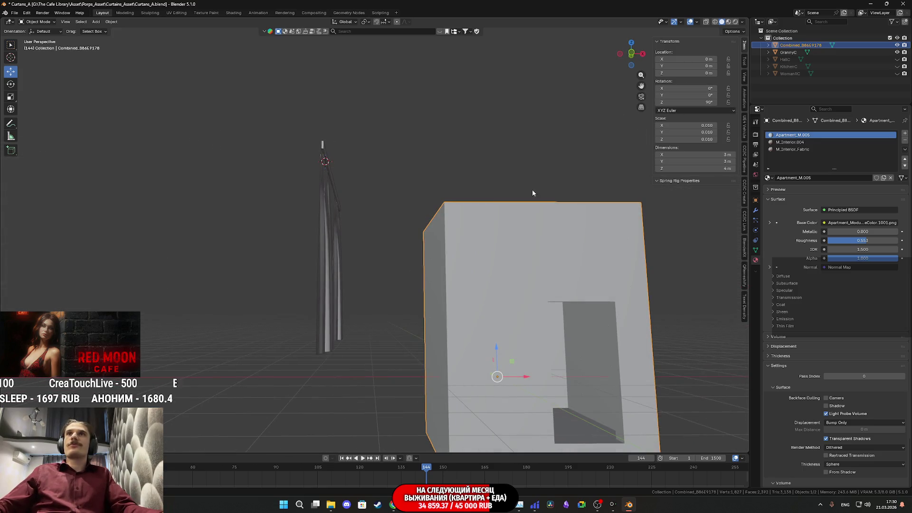
- Show textured materials and slide the room box to X -2.74 m
{"action": "left_click", "coordinate": [539, 230]}
{"action": "middle_click_drag", "start_coordinate": [532, 244], "coordinate": [634, 164]}
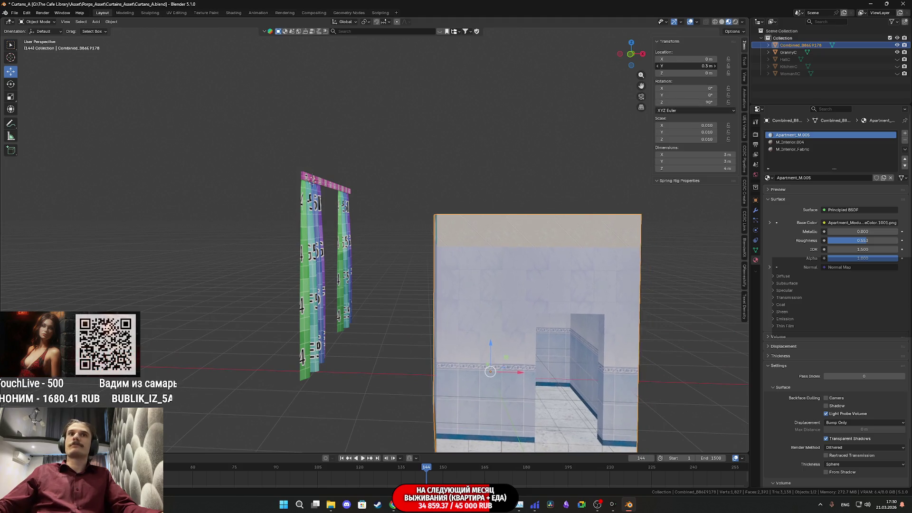
{"action": "left_click_drag", "start_coordinate": [688, 58], "coordinate": [576, 59]}
- Inspect the curtains and rod from close-up and side-on views
{"action": "scroll", "coordinate": [315, 310], "scroll_direction": "up", "scroll_amount": 8}
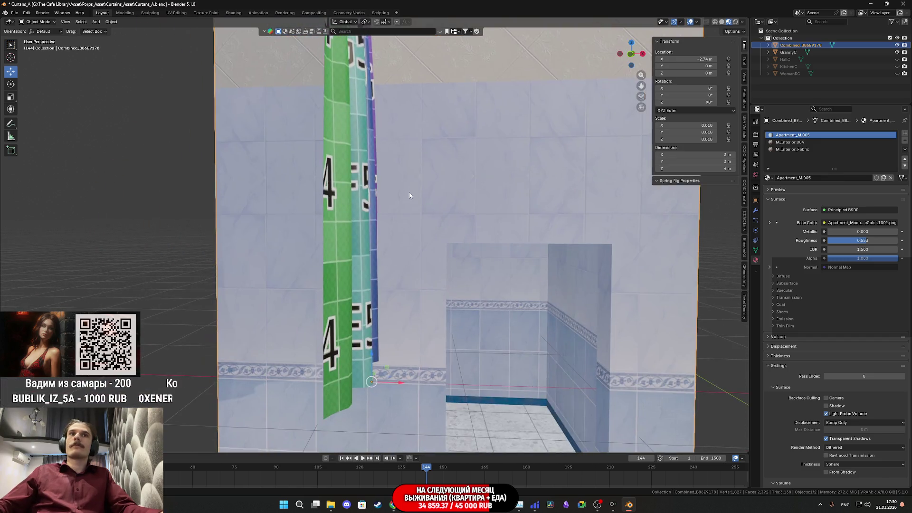
{"action": "mouse_move", "coordinate": [409, 193]}
{"action": "middle_mouse_down"}
{"action": "mouse_move", "coordinate": [379, 187]}
{"action": "mouse_move", "coordinate": [454, 183]}
{"action": "mouse_move", "coordinate": [444, 183]}
{"action": "mouse_move", "coordinate": [456, 241]}
{"action": "middle_mouse_up"}
{"action": "scroll", "coordinate": [379, 188], "scroll_direction": "up", "scroll_amount": 5}
{"action": "scroll", "coordinate": [445, 184], "scroll_direction": "down", "scroll_amount": 4}
{"action": "scroll", "coordinate": [561, 213], "scroll_direction": "up", "scroll_amount": 3}
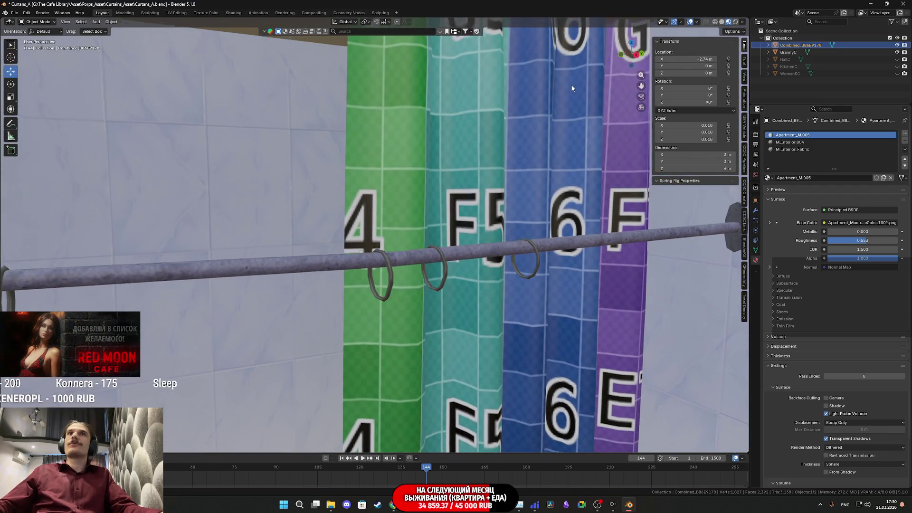
{"action": "scroll", "coordinate": [572, 88], "scroll_direction": "down", "scroll_amount": 3}
{"action": "mouse_move", "coordinate": [571, 88]}
{"action": "middle_mouse_down"}
{"action": "mouse_move", "coordinate": [523, 124]}
{"action": "mouse_move", "coordinate": [510, 170]}
{"action": "middle_mouse_up"}
{"action": "middle_click_drag", "start_coordinate": [591, 109], "coordinate": [593, 126]}
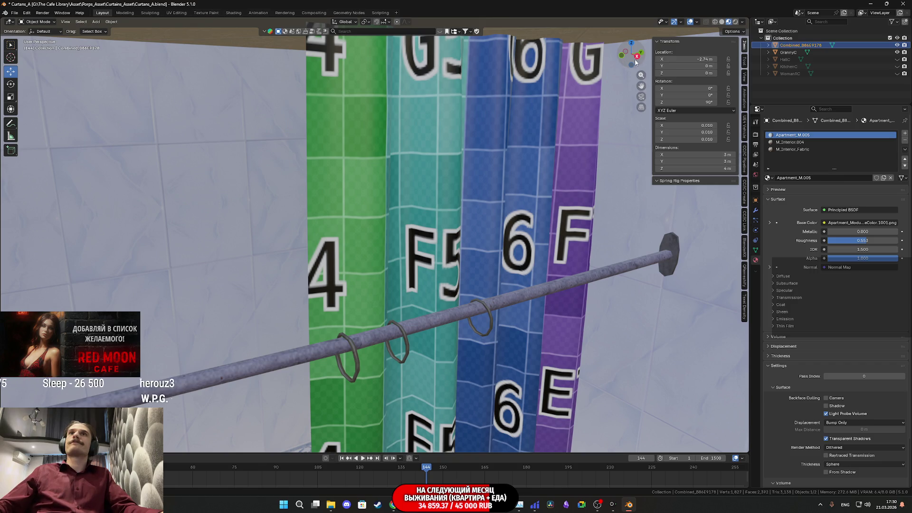
{"action": "left_click", "coordinate": [621, 56]}
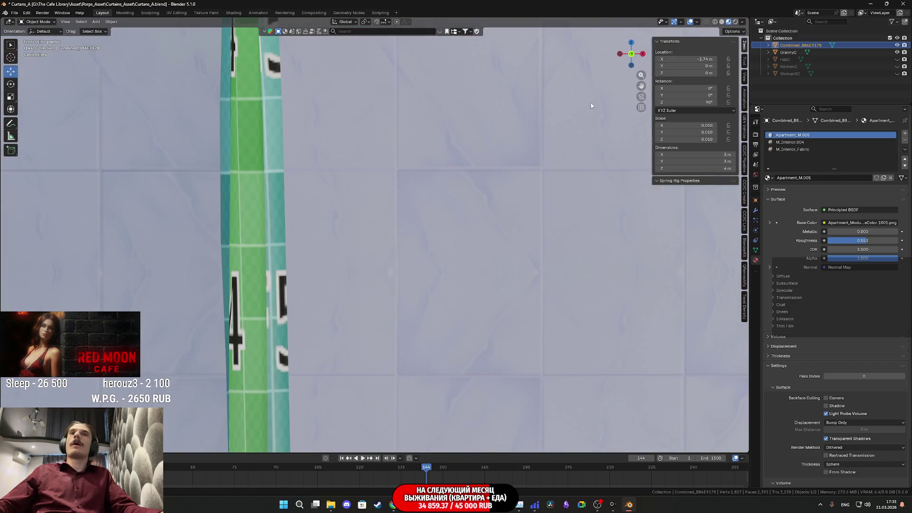
{"action": "middle_click_drag", "start_coordinate": [517, 159], "coordinate": [482, 186]}
{"action": "scroll", "coordinate": [482, 189], "scroll_direction": "down", "scroll_amount": 8}
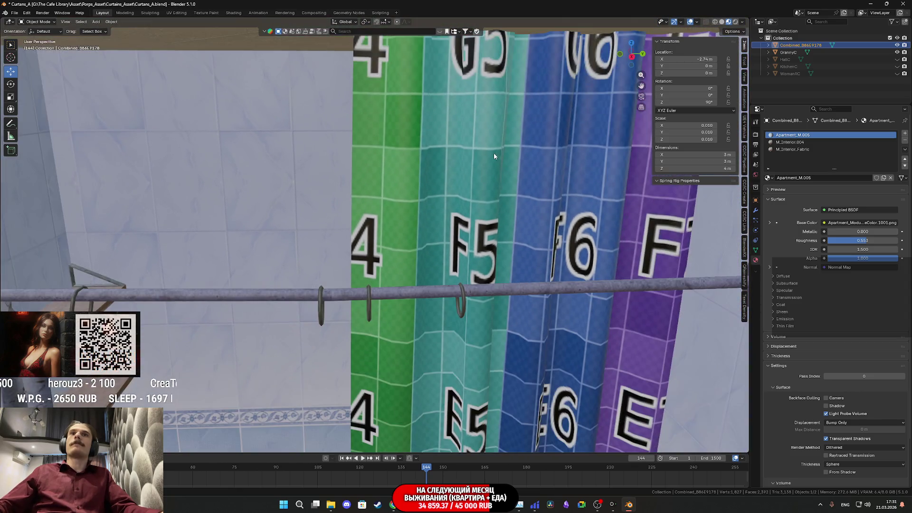
{"action": "mouse_move", "coordinate": [494, 152]}
{"action": "middle_mouse_down", "text": "shift"}
{"action": "mouse_move", "coordinate": [459, 204]}
{"action": "mouse_move", "coordinate": [483, 189]}
{"action": "mouse_move", "coordinate": [440, 203]}
{"action": "mouse_move", "coordinate": [467, 198]}
{"action": "middle_mouse_up", "text": "shift"}
- Select the GrannyC curtain and rod mesh, and raise the rod to 0.47 m on Z
{"action": "left_click", "coordinate": [468, 191]}
{"action": "left_click", "coordinate": [647, 323]}
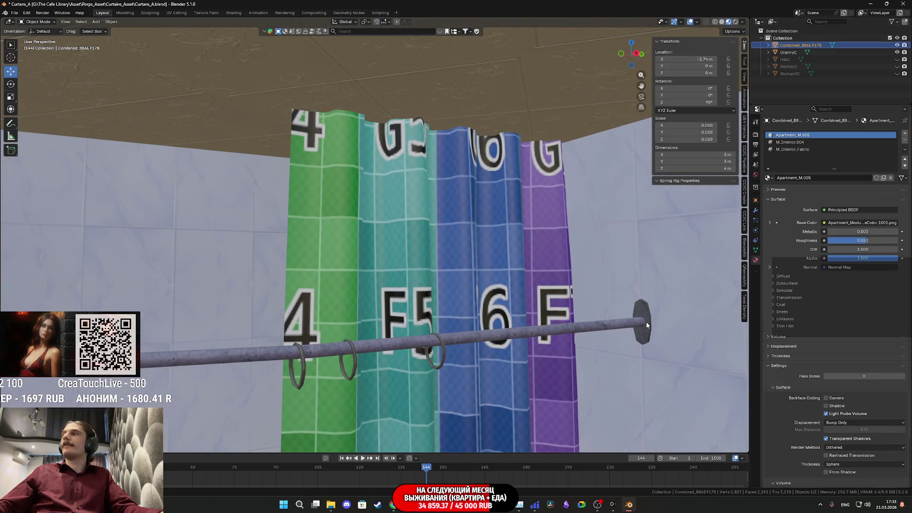
{"action": "mouse_move", "coordinate": [584, 270]}
{"action": "middle_mouse_down"}
{"action": "mouse_move", "coordinate": [609, 221]}
{"action": "mouse_move", "coordinate": [597, 220]}
{"action": "middle_mouse_up"}
{"action": "mouse_move", "coordinate": [694, 73]}
{"action": "left_mouse_down"}
{"action": "mouse_move", "coordinate": [669, 73]}
{"action": "mouse_move", "coordinate": [705, 74]}
{"action": "left_mouse_up"}
- Raise the bathroom model to 2.82 m on Z, then lower it to about 1.75 m
{"action": "middle_click_drag", "start_coordinate": [490, 106], "coordinate": [457, 288]}
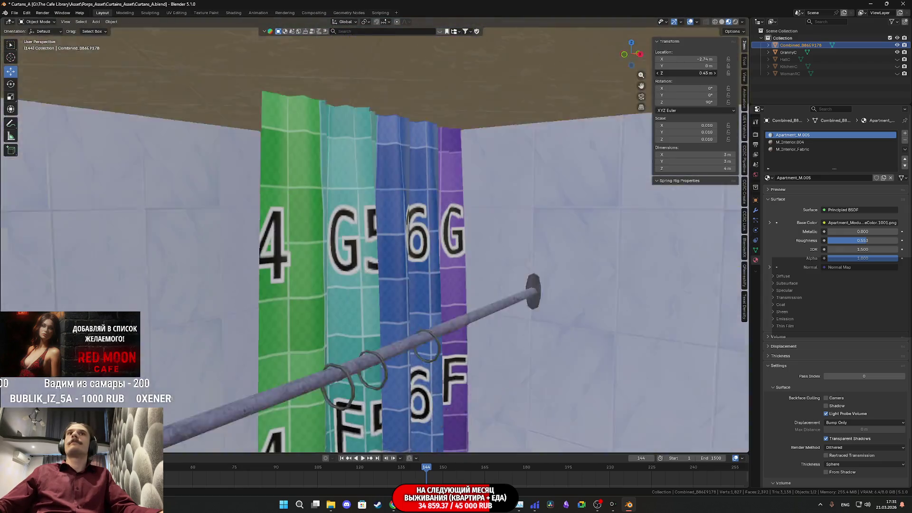
{"action": "middle_click_drag", "start_coordinate": [428, 237], "coordinate": [427, 143]}
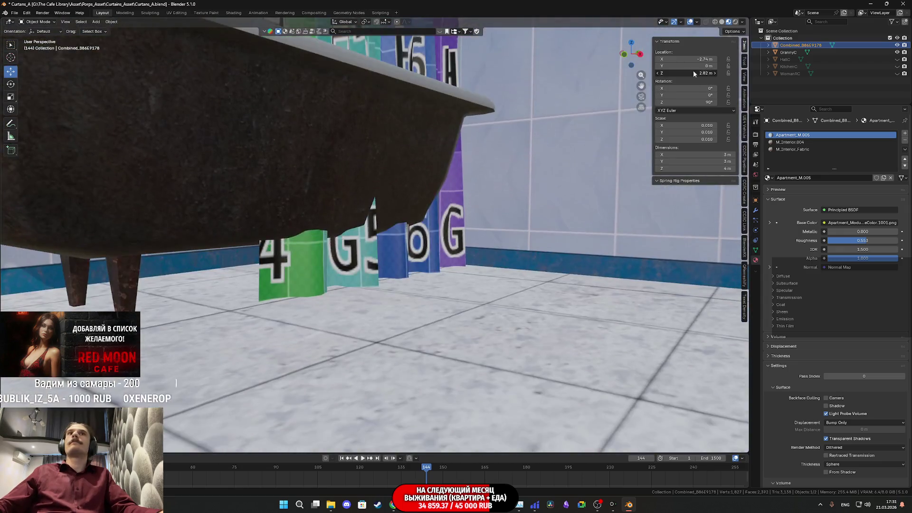
{"action": "left_click_drag", "start_coordinate": [693, 71], "coordinate": [721, 72]}
{"action": "middle_click_drag", "start_coordinate": [430, 119], "coordinate": [438, 310]}
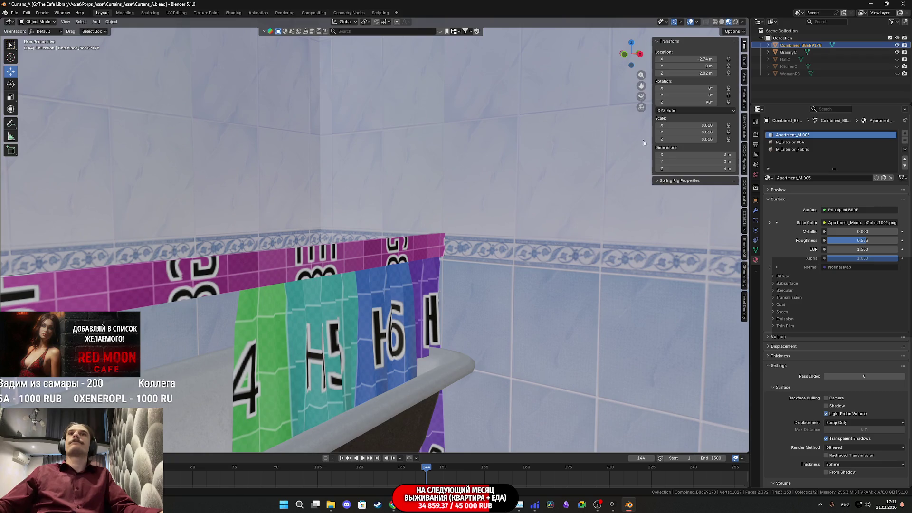
{"action": "left_click_drag", "start_coordinate": [704, 73], "coordinate": [657, 74]}
- Shift the bathroom model to Y -0.13 m and X -3.1 m, resting the rod on the curtain tops
{"action": "mouse_move", "coordinate": [500, 248]}
{"action": "middle_mouse_down"}
{"action": "mouse_move", "coordinate": [542, 196]}
{"action": "mouse_move", "coordinate": [533, 218]}
{"action": "mouse_move", "coordinate": [444, 234]}
{"action": "mouse_move", "coordinate": [474, 229]}
{"action": "mouse_move", "coordinate": [469, 236]}
{"action": "mouse_move", "coordinate": [494, 218]}
{"action": "middle_mouse_up"}
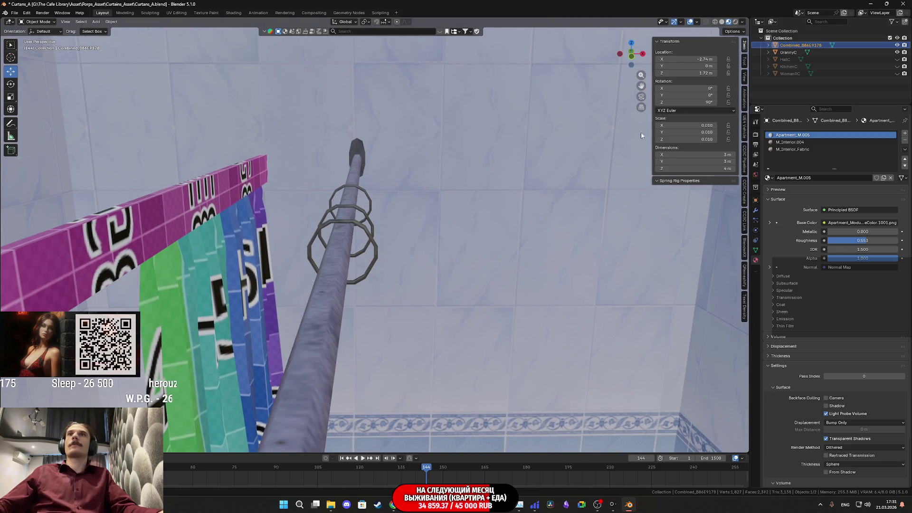
{"action": "left_click_drag", "start_coordinate": [698, 66], "coordinate": [708, 66]}
{"action": "mouse_move", "coordinate": [693, 66]}
{"action": "left_mouse_down"}
{"action": "mouse_move", "coordinate": [669, 66]}
{"action": "mouse_move", "coordinate": [679, 66]}
{"action": "left_mouse_up"}
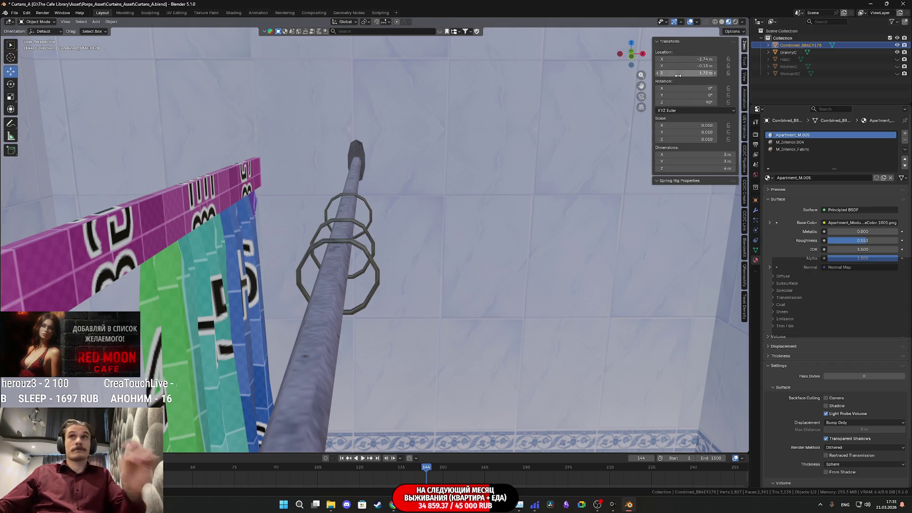
{"action": "left_click_drag", "start_coordinate": [693, 59], "coordinate": [676, 59]}
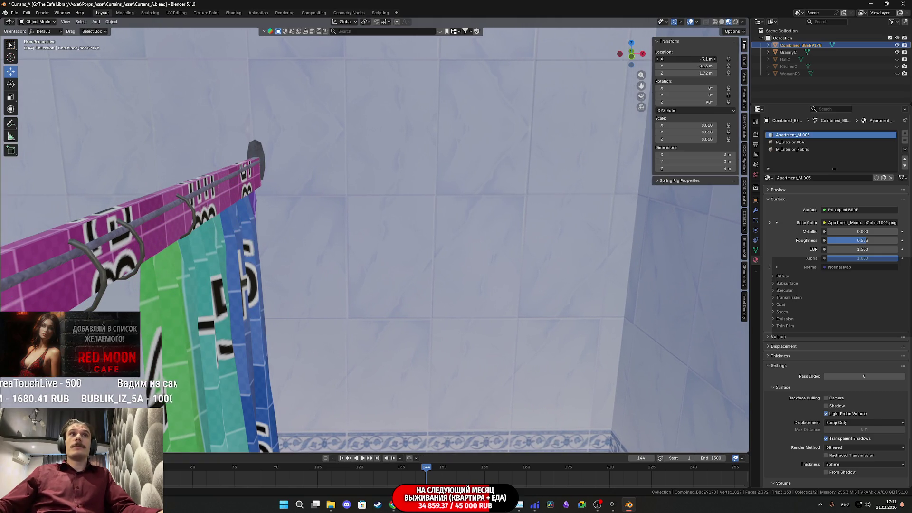
{"action": "mouse_move", "coordinate": [377, 284]}
{"action": "middle_mouse_down"}
{"action": "mouse_move", "coordinate": [464, 205]}
{"action": "mouse_move", "coordinate": [403, 219]}
{"action": "mouse_move", "coordinate": [376, 212]}
{"action": "mouse_move", "coordinate": [407, 266]}
{"action": "mouse_move", "coordinate": [394, 110]}
{"action": "mouse_move", "coordinate": [348, 217]}
{"action": "mouse_move", "coordinate": [389, 238]}
{"action": "mouse_move", "coordinate": [429, 204]}
{"action": "mouse_move", "coordinate": [433, 367]}
{"action": "mouse_move", "coordinate": [434, 67]}
{"action": "mouse_move", "coordinate": [434, 267]}
{"action": "mouse_move", "coordinate": [433, 78]}
{"action": "mouse_move", "coordinate": [399, 283]}
{"action": "mouse_move", "coordinate": [362, 295]}
{"action": "mouse_move", "coordinate": [434, 310]}
{"action": "mouse_move", "coordinate": [423, 281]}
{"action": "mouse_move", "coordinate": [284, 243]}
{"action": "mouse_move", "coordinate": [356, 327]}
{"action": "mouse_move", "coordinate": [335, 198]}
{"action": "mouse_move", "coordinate": [375, 313]}
{"action": "mouse_move", "coordinate": [374, 378]}
{"action": "mouse_move", "coordinate": [374, 296]}
{"action": "mouse_move", "coordinate": [334, 252]}
{"action": "middle_mouse_up"}
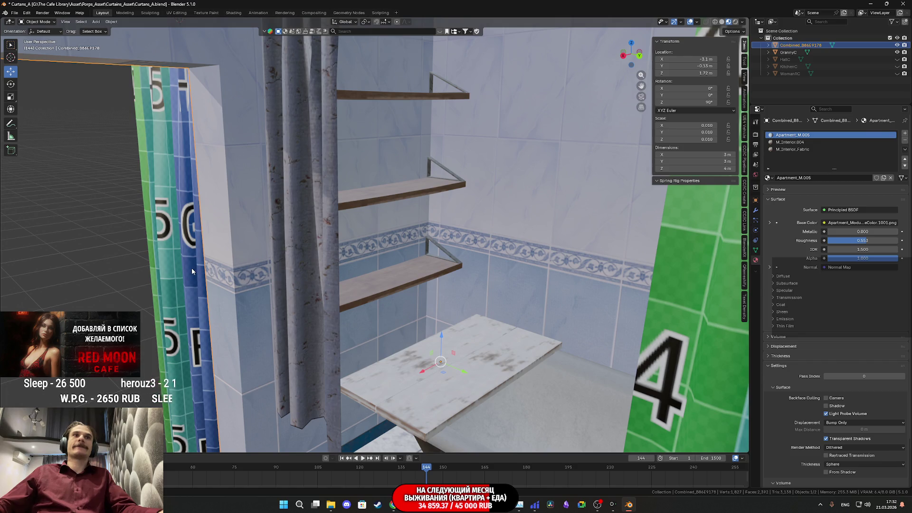
- Hide the GrannyC curtains and show the HallC curtains in the Outliner
{"action": "left_click", "coordinate": [368, 270]}
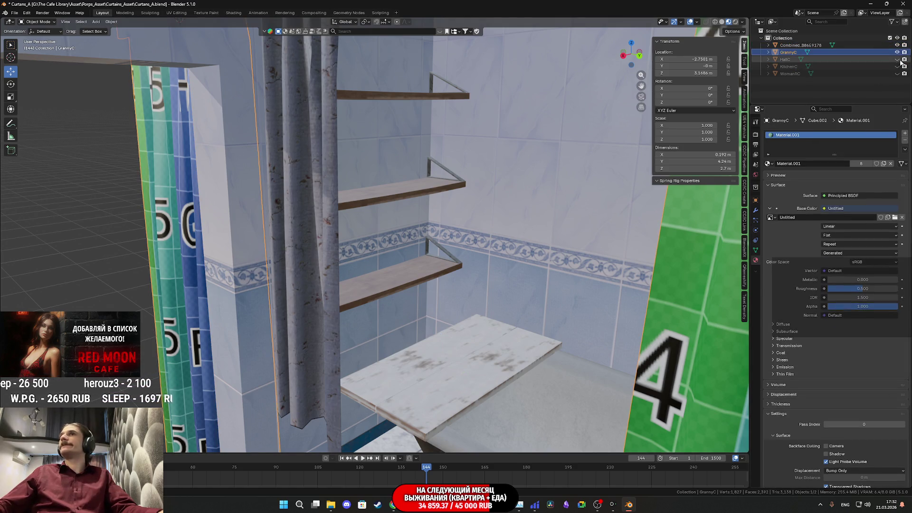
{"action": "left_click", "coordinate": [897, 52]}
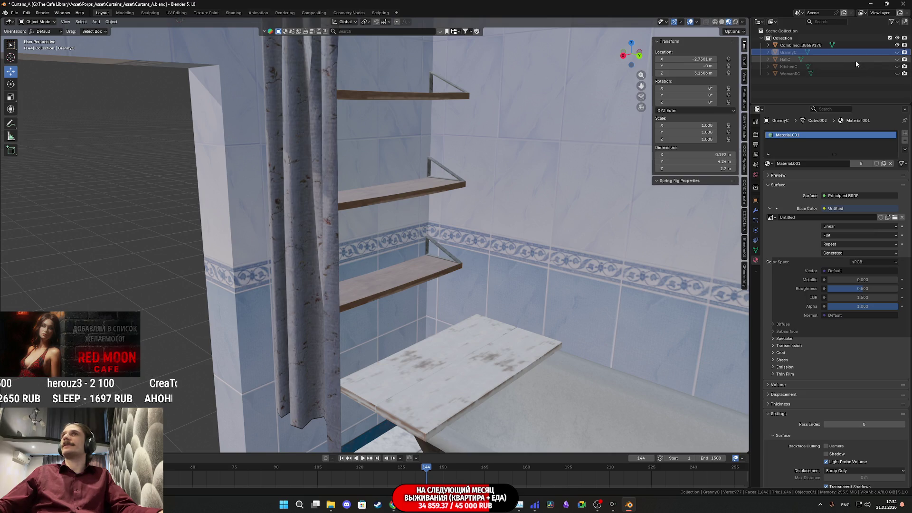
{"action": "left_click", "coordinate": [897, 58]}
{"action": "mouse_move", "coordinate": [522, 223]}
{"action": "middle_mouse_down"}
{"action": "mouse_move", "coordinate": [523, 209]}
{"action": "mouse_move", "coordinate": [566, 205]}
{"action": "mouse_move", "coordinate": [539, 171]}
{"action": "mouse_move", "coordinate": [536, 213]}
{"action": "mouse_move", "coordinate": [431, 231]}
{"action": "middle_mouse_up"}
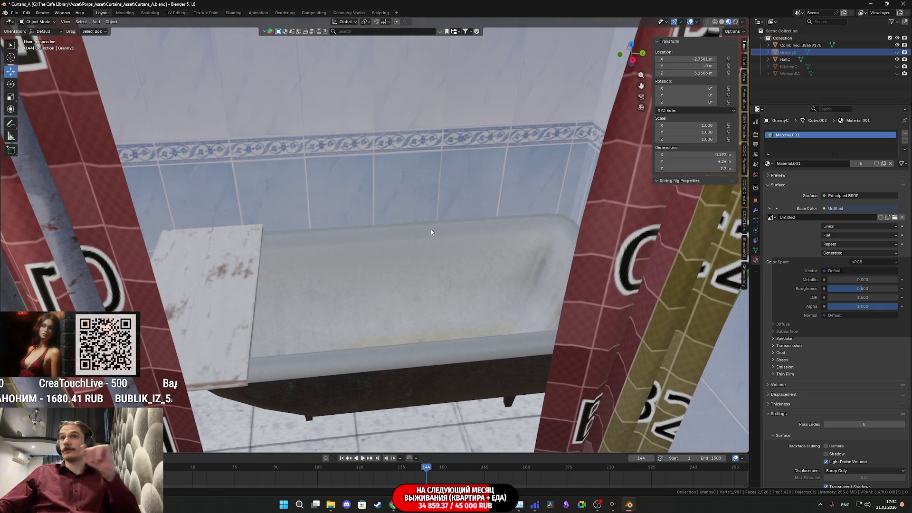
- Duplicate HallC in place as HallC.001
{"action": "left_click", "coordinate": [788, 59]}
{"action": "key", "text": "shift+d"}
{"action": "key", "text": "Escape"}
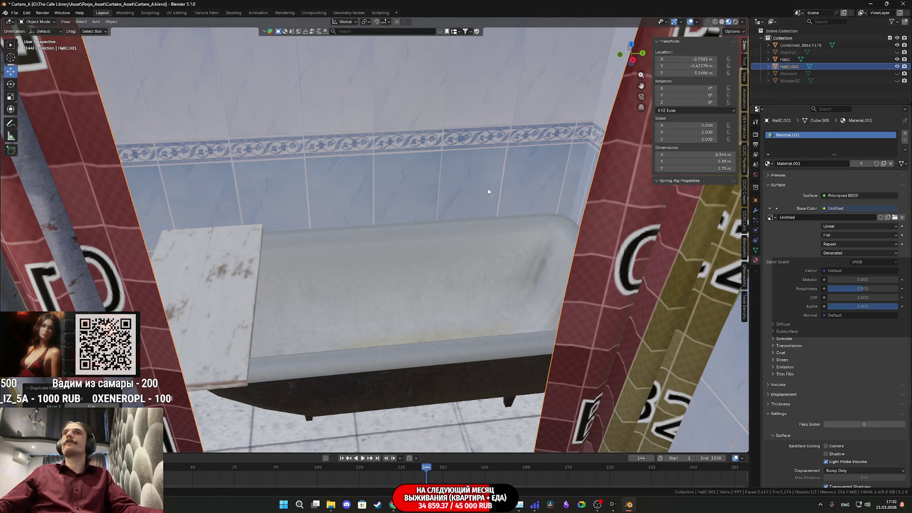
{"action": "scroll", "coordinate": [443, 203], "scroll_direction": "down", "scroll_amount": 10}
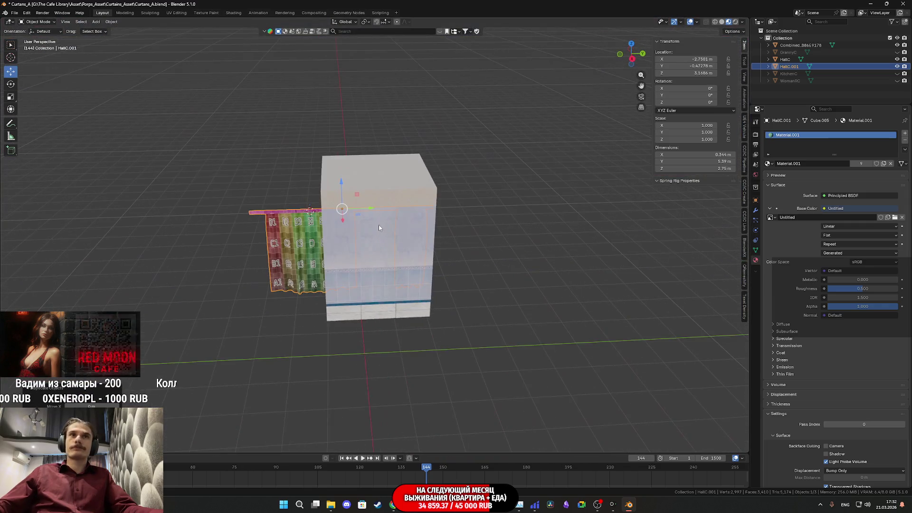
- Move the HallC.001 copy away along Y and enter Edit Mode on its mesh
{"action": "left_click_drag", "start_coordinate": [363, 209], "coordinate": [542, 218]}
{"action": "scroll", "coordinate": [451, 242], "scroll_direction": "up", "scroll_amount": 5}
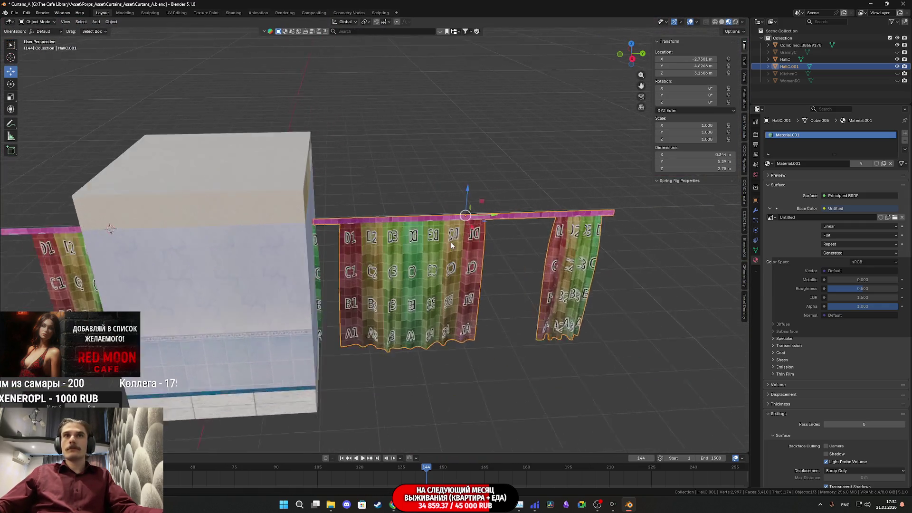
{"action": "key", "text": "Tab"}
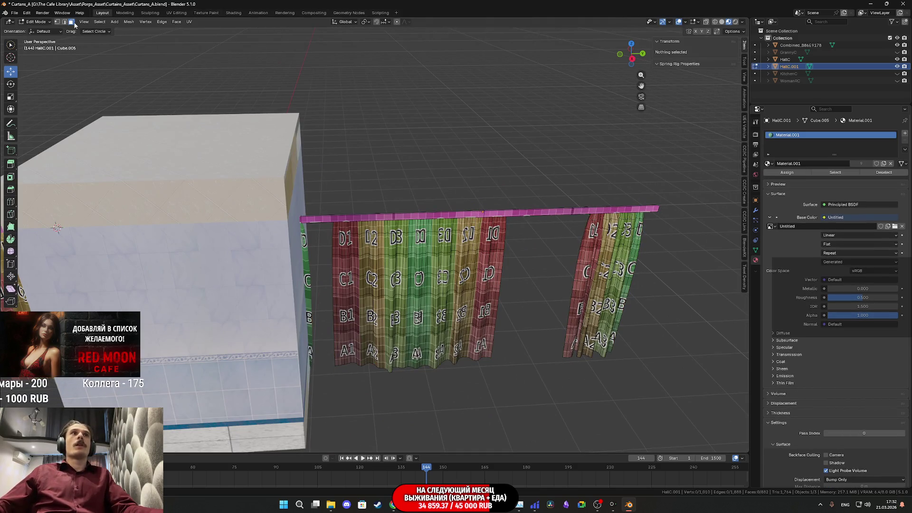
{"action": "left_click", "coordinate": [531, 214]}
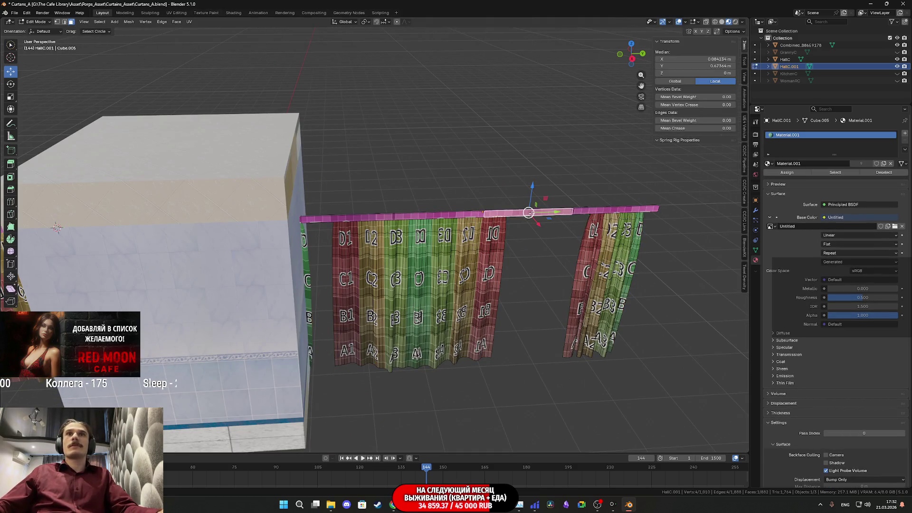
{"action": "key", "text": "l"}
{"action": "middle_click_drag", "start_coordinate": [532, 213], "coordinate": [405, 235]}
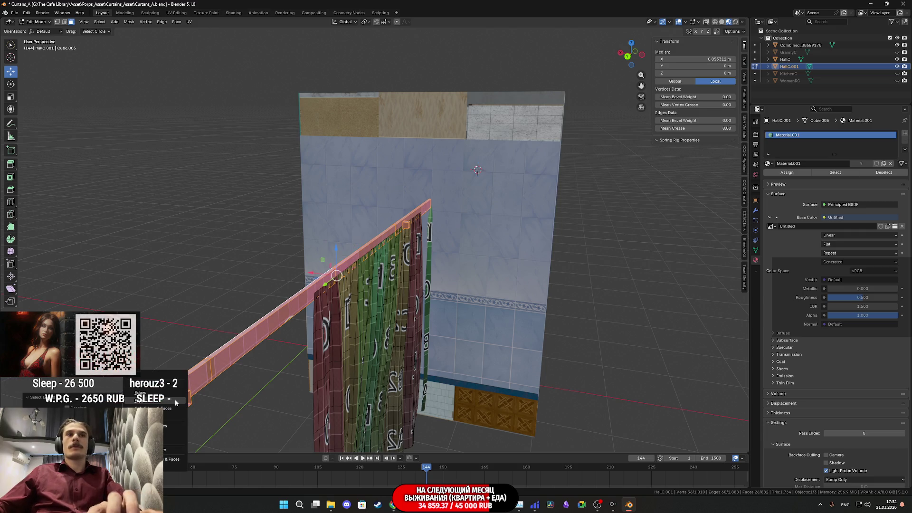
{"action": "key", "text": "alt+a"}
{"action": "mouse_move", "coordinate": [408, 304]}
{"action": "middle_mouse_down"}
{"action": "mouse_move", "coordinate": [420, 335]}
{"action": "mouse_move", "coordinate": [453, 278]}
{"action": "mouse_move", "coordinate": [497, 286]}
{"action": "middle_mouse_up"}
- Scale both curtains down to 1.69 m tall and 4.85 m long, then hide the original HallC
{"action": "key", "text": "a"}
{"action": "middle_click_drag", "start_coordinate": [504, 341], "coordinate": [500, 343]}
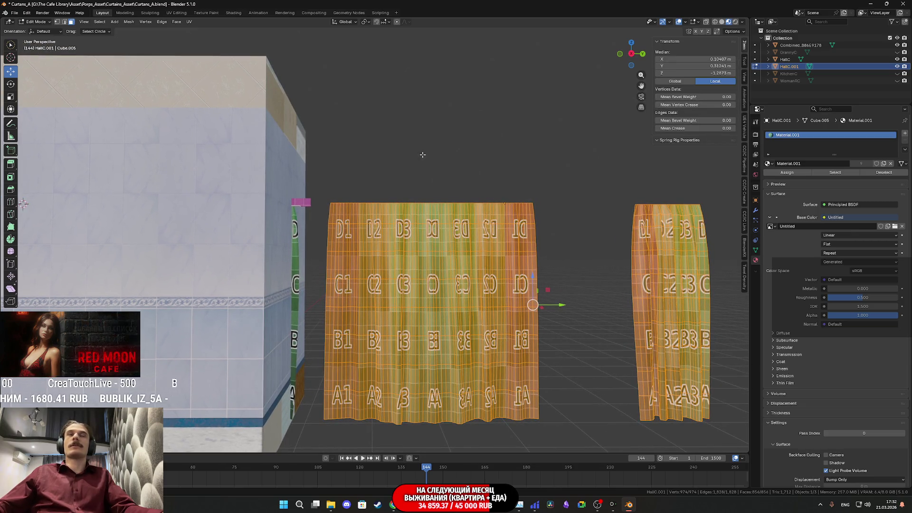
{"action": "middle_click_drag", "start_coordinate": [503, 282], "coordinate": [494, 285]}
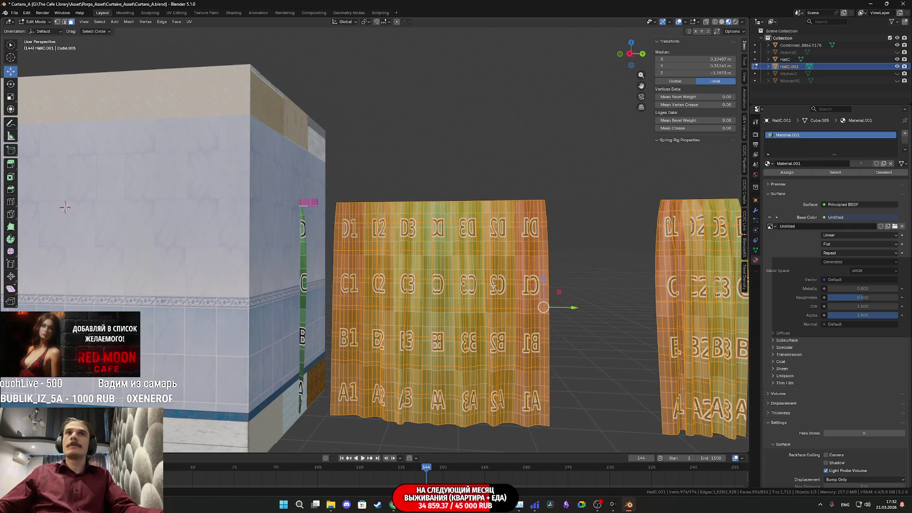
{"action": "middle_click_drag", "start_coordinate": [626, 296], "coordinate": [574, 294], "text": "shift"}
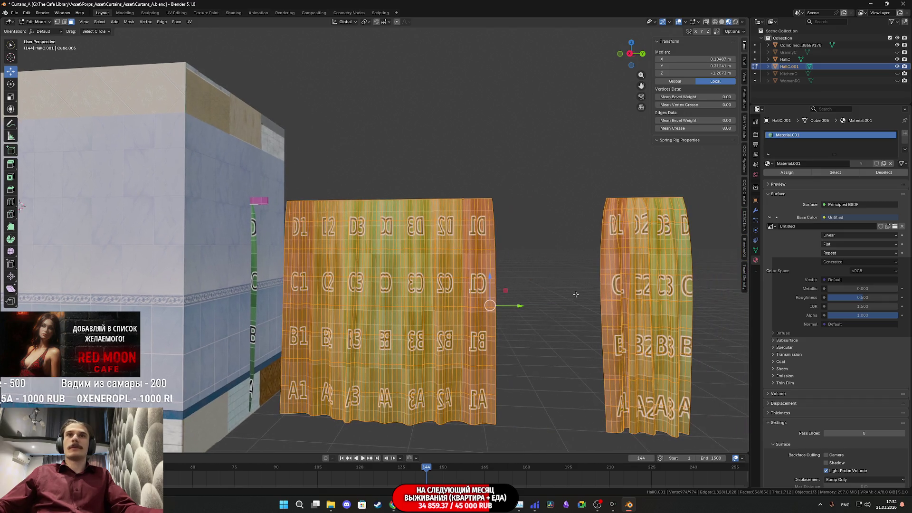
{"action": "key", "text": "Escape"}
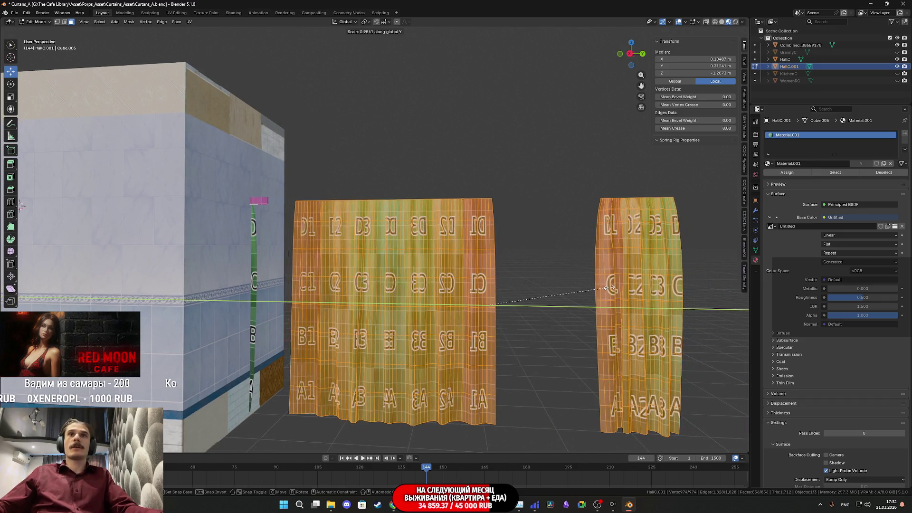
{"action": "key", "text": "x"}
{"action": "key", "text": "x"}
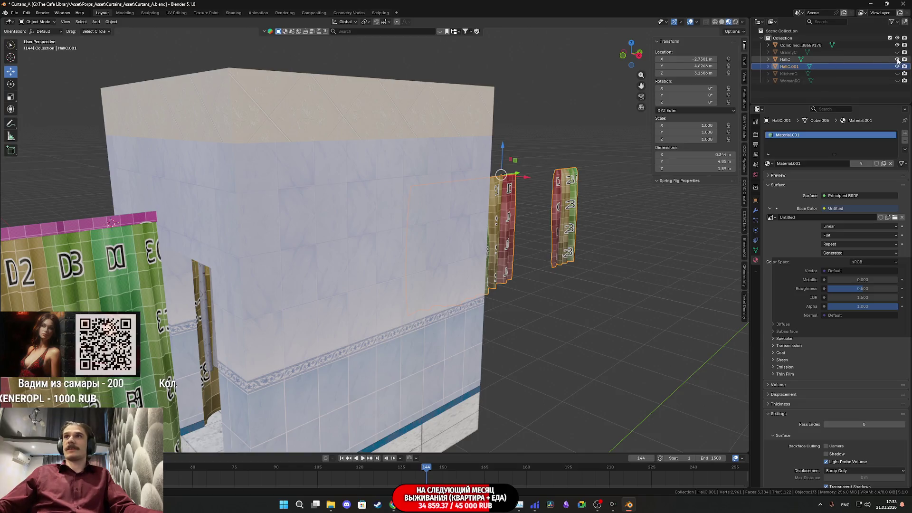
{"action": "left_click", "coordinate": [897, 59]}
{"action": "scroll", "coordinate": [588, 192], "scroll_direction": "up", "scroll_amount": 10}
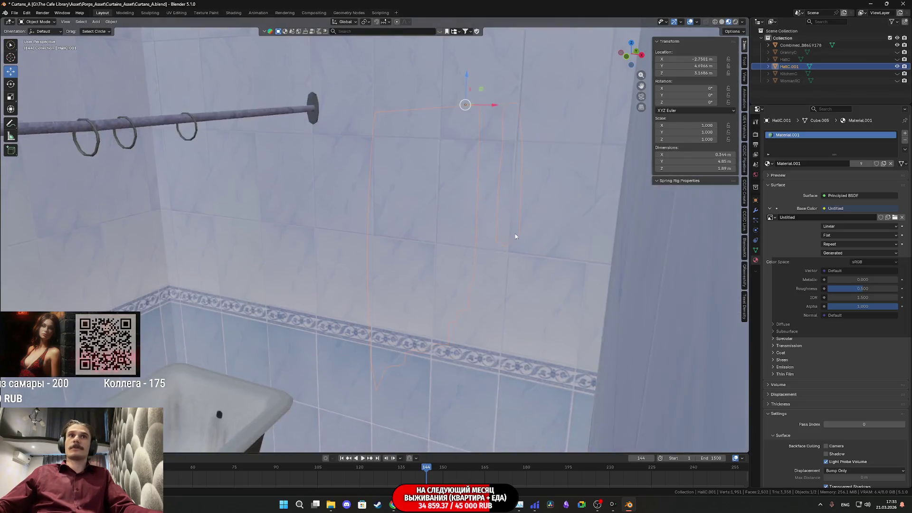
- Delete the grey curtain from the Combined_B86E9178 bathroom mesh
{"action": "mouse_move", "coordinate": [515, 236]}
{"action": "middle_mouse_down"}
{"action": "mouse_move", "coordinate": [370, 236]}
{"action": "mouse_move", "coordinate": [409, 252]}
{"action": "mouse_move", "coordinate": [406, 282]}
{"action": "mouse_move", "coordinate": [610, 327]}
{"action": "middle_mouse_up"}
{"action": "left_click", "coordinate": [149, 328]}
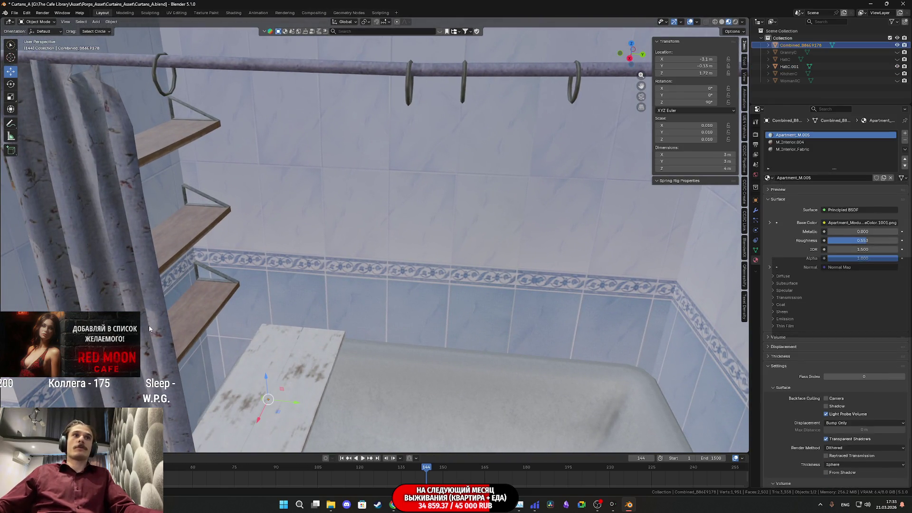
{"action": "key", "text": "Tab"}
{"action": "middle_click_drag", "start_coordinate": [149, 327], "coordinate": [176, 240]}
{"action": "left_click", "coordinate": [175, 240]}
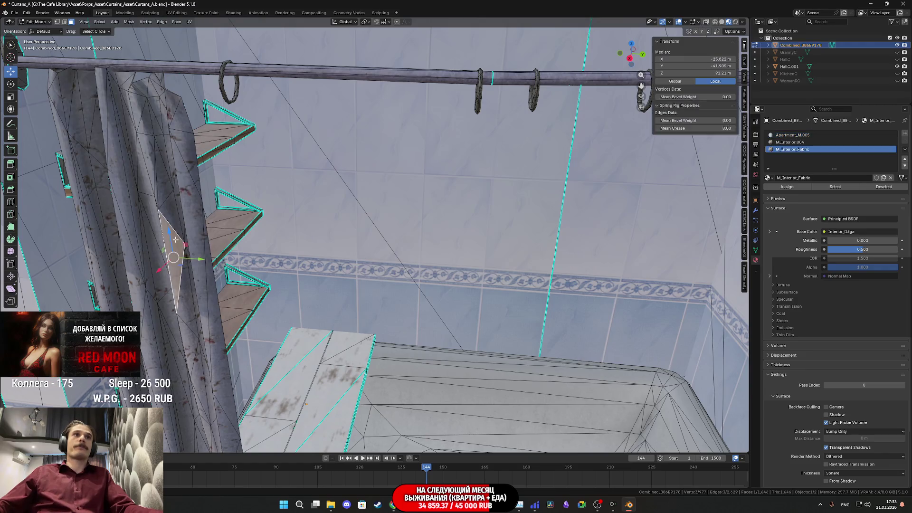
{"action": "key", "text": "l"}
{"action": "key", "text": "x"}
{"action": "left_click", "coordinate": [176, 264]}
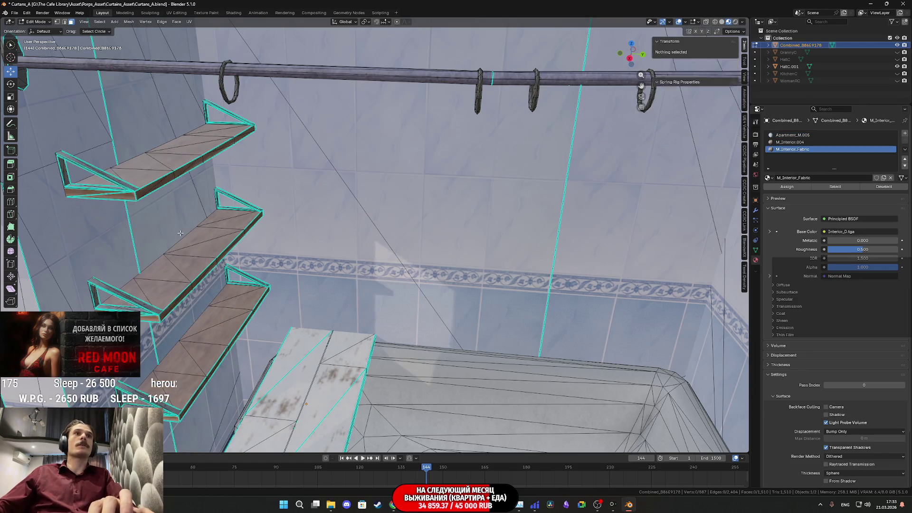
- Delete the selected rod rings, leaving the rail bare, and return to Object Mode
{"action": "left_click", "coordinate": [223, 91]}
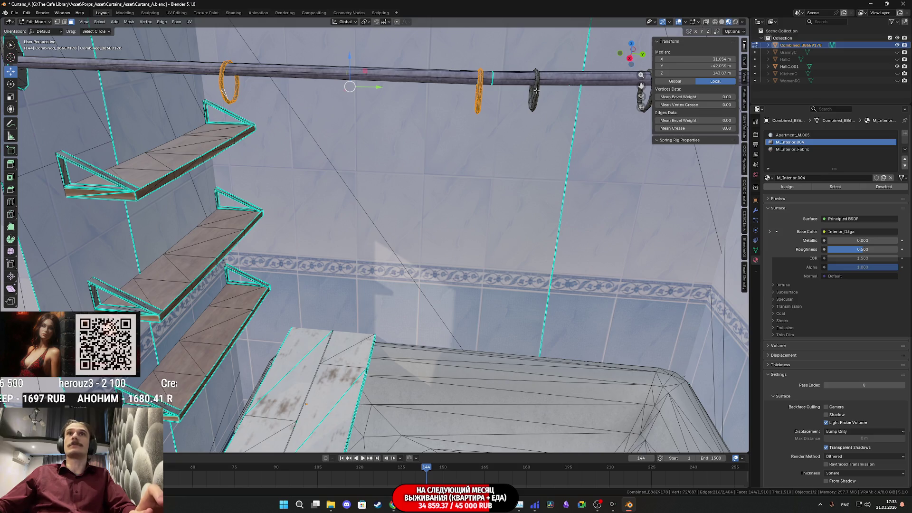
{"action": "mouse_move", "coordinate": [539, 103]}
{"action": "middle_mouse_down"}
{"action": "mouse_move", "coordinate": [596, 84]}
{"action": "mouse_move", "coordinate": [417, 164]}
{"action": "mouse_move", "coordinate": [430, 201]}
{"action": "mouse_move", "coordinate": [434, 191]}
{"action": "middle_mouse_up"}
{"action": "left_click", "coordinate": [566, 93], "text": "shift"}
{"action": "key", "text": "x"}
{"action": "left_click", "coordinate": [416, 166]}
{"action": "scroll", "coordinate": [434, 191], "scroll_direction": "down", "scroll_amount": 10}
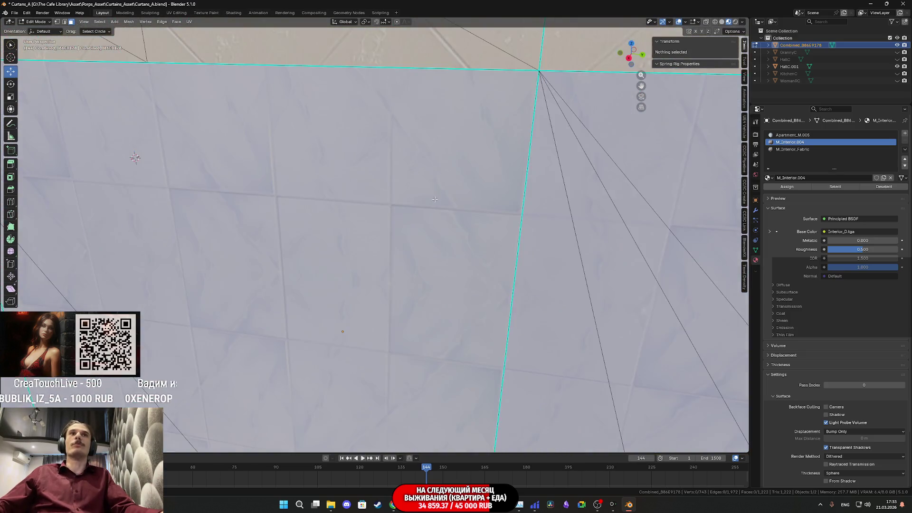
{"action": "middle_click_drag", "start_coordinate": [510, 225], "coordinate": [468, 258]}
{"action": "scroll", "coordinate": [508, 246], "scroll_direction": "up", "scroll_amount": 4}
{"action": "key", "text": "Tab"}
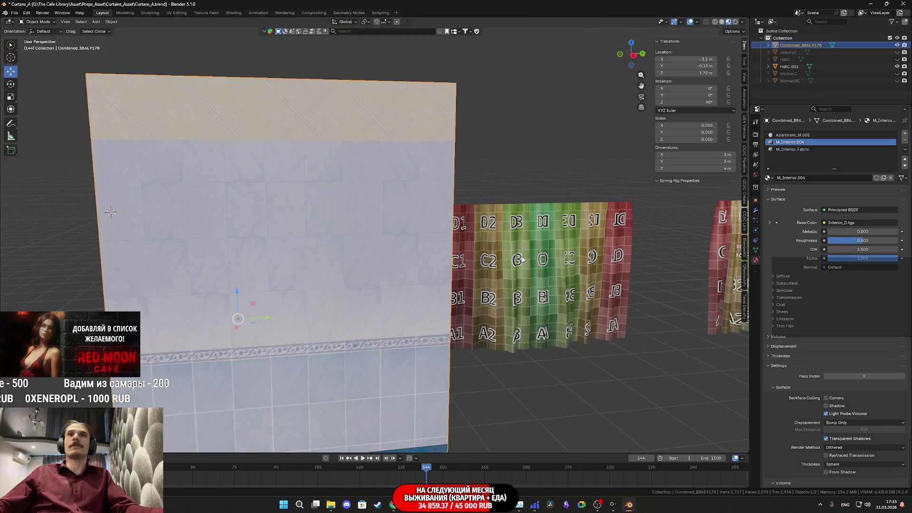
- Move the HallC.001 curtain along Y out of the wall onto the shower rod
{"action": "left_click", "coordinate": [522, 259]}
{"action": "scroll", "coordinate": [507, 255], "scroll_direction": "up", "scroll_amount": 8}
{"action": "mouse_move", "coordinate": [465, 254]}
{"action": "middle_mouse_down"}
{"action": "mouse_move", "coordinate": [514, 261]}
{"action": "mouse_move", "coordinate": [536, 196]}
{"action": "middle_mouse_up"}
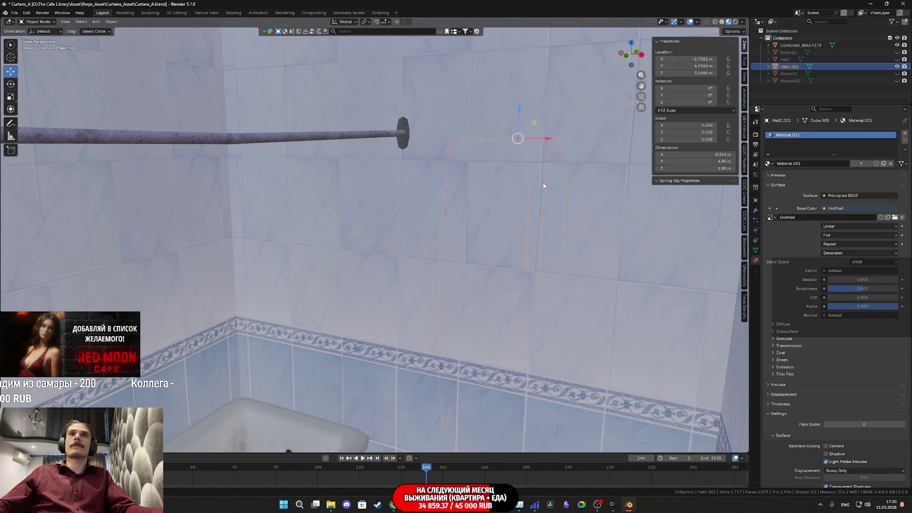
{"action": "left_click_drag", "start_coordinate": [546, 141], "coordinate": [475, 151]}
{"action": "right_click", "coordinate": [382, 171]}
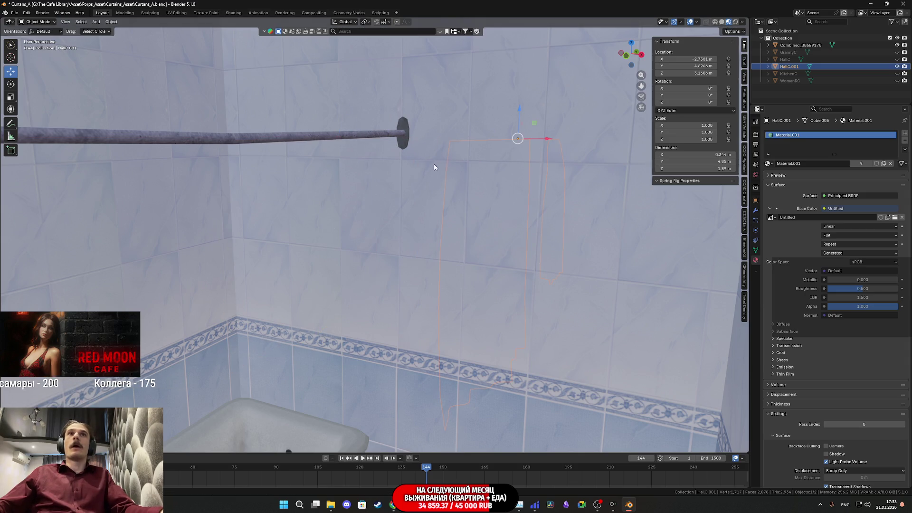
{"action": "mouse_move", "coordinate": [538, 160]}
{"action": "middle_mouse_down"}
{"action": "mouse_move", "coordinate": [517, 187]}
{"action": "mouse_move", "coordinate": [537, 153]}
{"action": "middle_mouse_up"}
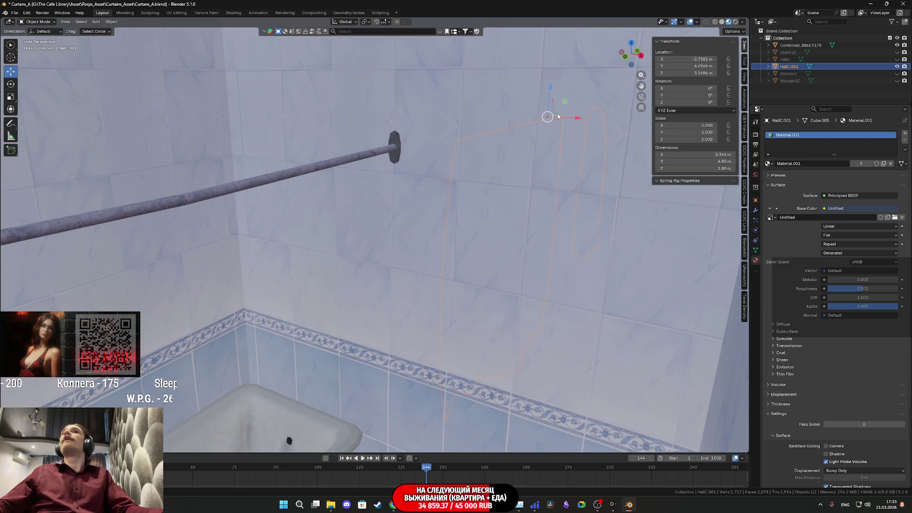
{"action": "mouse_move", "coordinate": [557, 117]}
{"action": "left_mouse_down"}
{"action": "mouse_move", "coordinate": [399, 151]}
{"action": "mouse_move", "coordinate": [333, 224]}
{"action": "left_mouse_up"}
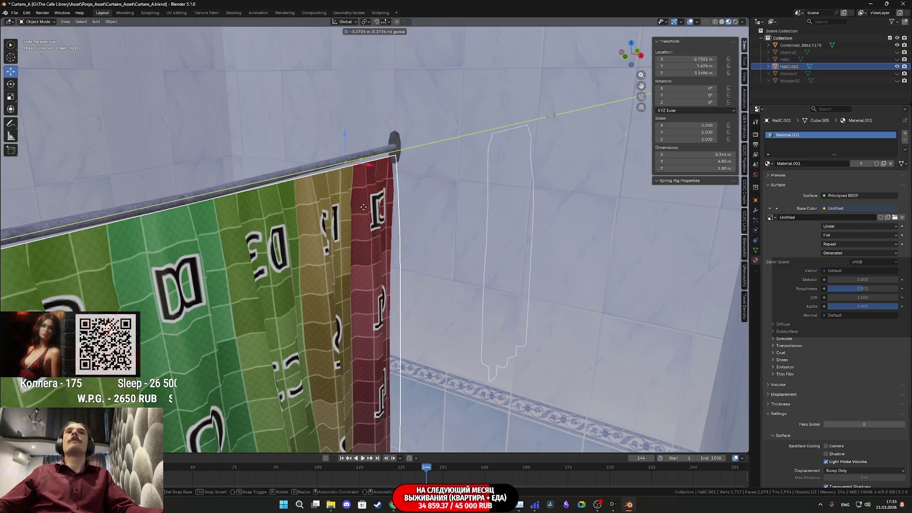
{"action": "scroll", "coordinate": [322, 221], "scroll_direction": "up", "scroll_amount": 2}
{"action": "mouse_move", "coordinate": [323, 221]}
{"action": "middle_mouse_down"}
{"action": "mouse_move", "coordinate": [395, 191]}
{"action": "mouse_move", "coordinate": [375, 224]}
{"action": "mouse_move", "coordinate": [255, 237]}
{"action": "mouse_move", "coordinate": [464, 256]}
{"action": "mouse_move", "coordinate": [377, 284]}
{"action": "mouse_move", "coordinate": [412, 269]}
{"action": "mouse_move", "coordinate": [484, 274]}
{"action": "mouse_move", "coordinate": [446, 214]}
{"action": "mouse_move", "coordinate": [423, 263]}
{"action": "mouse_move", "coordinate": [397, 280]}
{"action": "mouse_move", "coordinate": [425, 286]}
{"action": "mouse_move", "coordinate": [500, 238]}
{"action": "mouse_move", "coordinate": [449, 263]}
{"action": "mouse_move", "coordinate": [269, 308]}
{"action": "mouse_move", "coordinate": [280, 331]}
{"action": "middle_mouse_up"}
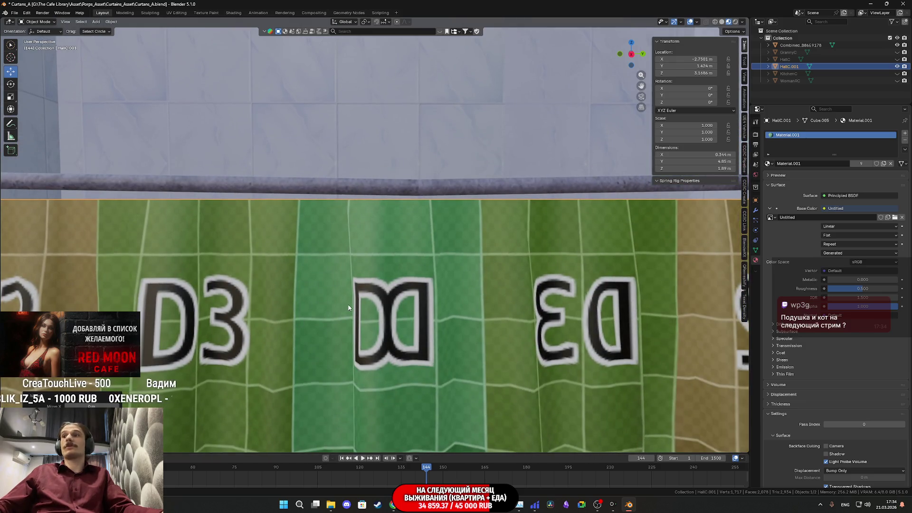
- Raise the curtain slightly and nudge it along X to about X -2.74 m, Y 1.42 m
{"action": "mouse_move", "coordinate": [338, 309]}
{"action": "middle_mouse_down"}
{"action": "mouse_move", "coordinate": [455, 287]}
{"action": "mouse_move", "coordinate": [409, 288]}
{"action": "mouse_move", "coordinate": [481, 252]}
{"action": "middle_mouse_up"}
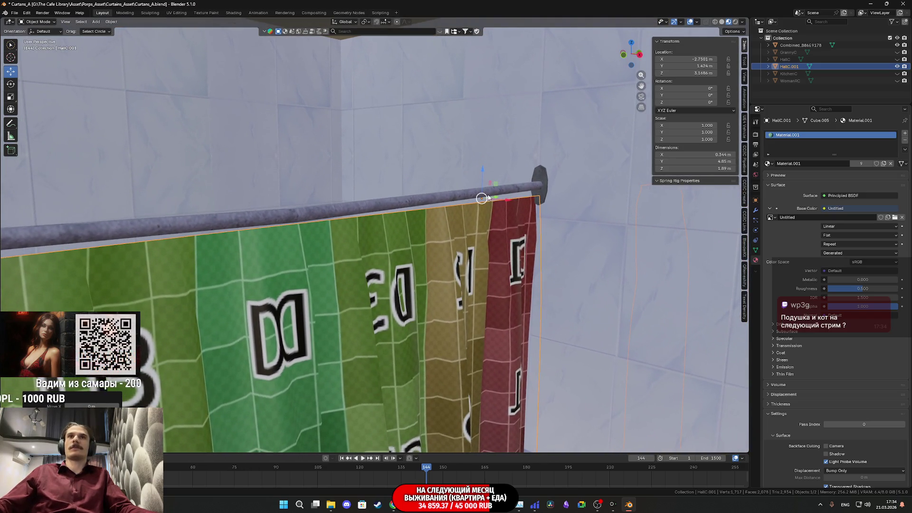
{"action": "mouse_move", "coordinate": [482, 176]}
{"action": "middle_mouse_down"}
{"action": "mouse_move", "coordinate": [450, 217]}
{"action": "mouse_move", "coordinate": [551, 202]}
{"action": "middle_mouse_up"}
{"action": "left_click_drag", "start_coordinate": [554, 189], "coordinate": [553, 183]}
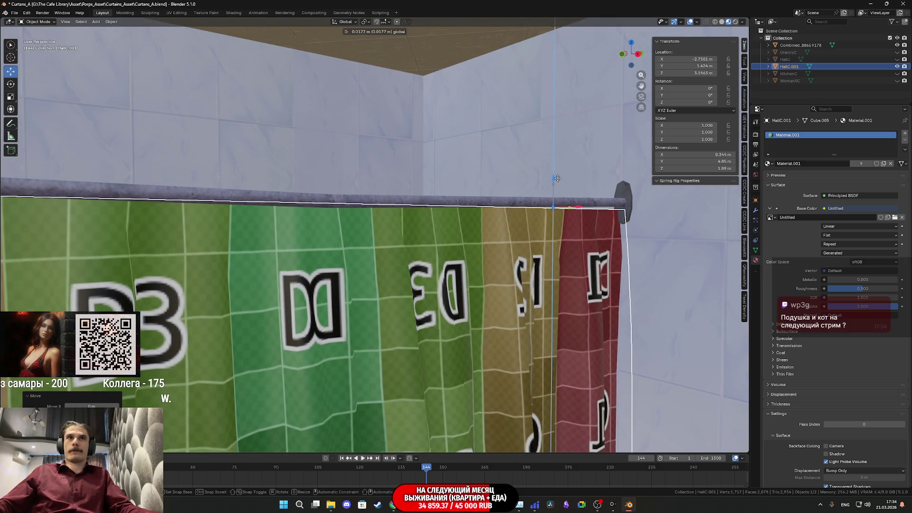
{"action": "mouse_move", "coordinate": [532, 204]}
{"action": "middle_mouse_down"}
{"action": "mouse_move", "coordinate": [536, 261]}
{"action": "mouse_move", "coordinate": [590, 269]}
{"action": "middle_mouse_up"}
{"action": "left_click_drag", "start_coordinate": [357, 189], "coordinate": [363, 186]}
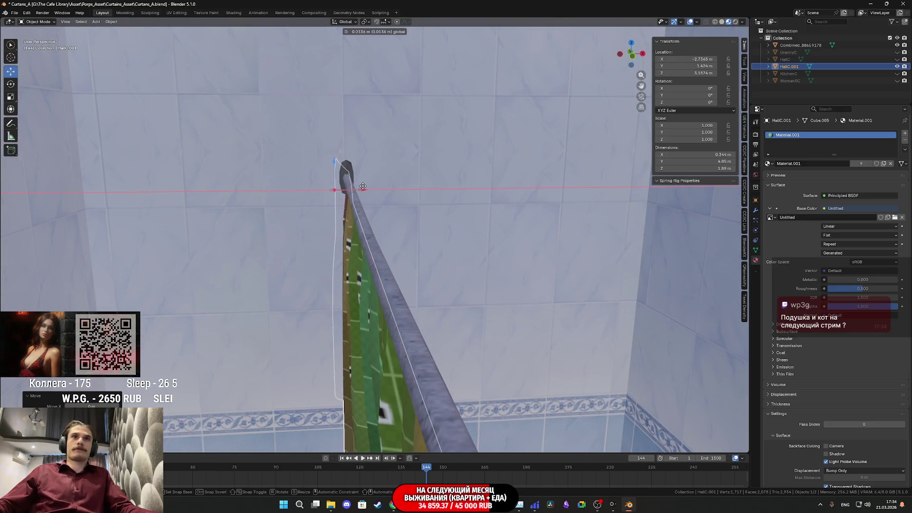
{"action": "mouse_move", "coordinate": [389, 236]}
{"action": "middle_mouse_down"}
{"action": "mouse_move", "coordinate": [248, 230]}
{"action": "mouse_move", "coordinate": [236, 218]}
{"action": "mouse_move", "coordinate": [283, 242]}
{"action": "mouse_move", "coordinate": [233, 257]}
{"action": "mouse_move", "coordinate": [359, 258]}
{"action": "mouse_move", "coordinate": [428, 280]}
{"action": "mouse_move", "coordinate": [480, 277]}
{"action": "middle_mouse_up"}
{"action": "scroll", "coordinate": [411, 273], "scroll_direction": "down", "scroll_amount": 10}
{"action": "middle_click_drag", "start_coordinate": [417, 284], "coordinate": [425, 282]}
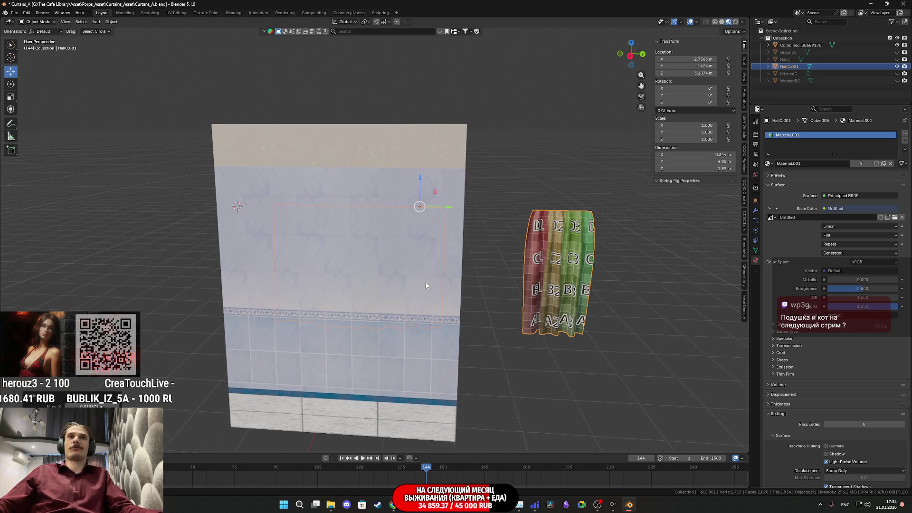
{"action": "scroll", "coordinate": [425, 282], "scroll_direction": "up", "scroll_amount": 8}
{"action": "scroll", "coordinate": [400, 297], "scroll_direction": "down", "scroll_amount": 6}
{"action": "mouse_move", "coordinate": [362, 368]}
{"action": "middle_mouse_down"}
{"action": "mouse_move", "coordinate": [372, 259]}
{"action": "mouse_move", "coordinate": [366, 266]}
{"action": "mouse_move", "coordinate": [355, 257]}
{"action": "mouse_move", "coordinate": [361, 266]}
{"action": "middle_mouse_up"}
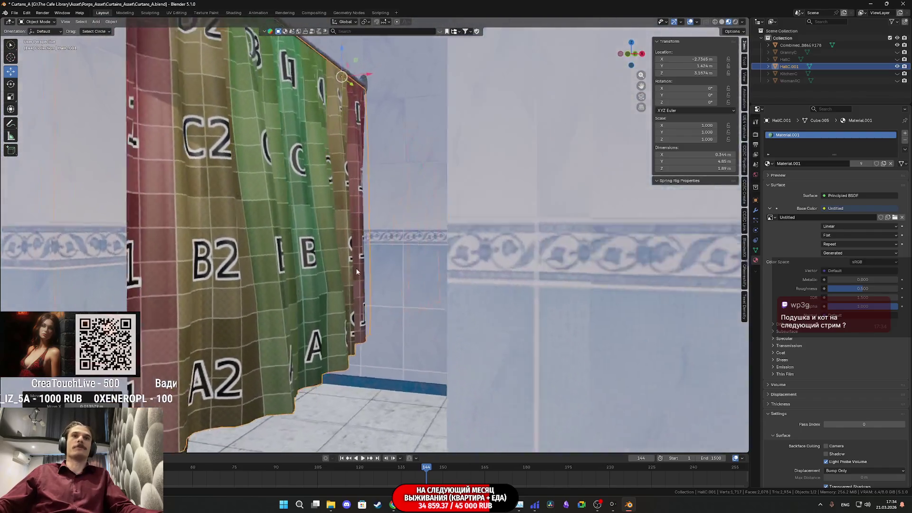
{"action": "scroll", "coordinate": [361, 266], "scroll_direction": "up", "scroll_amount": 5}
{"action": "scroll", "coordinate": [486, 265], "scroll_direction": "down", "scroll_amount": 3}
{"action": "scroll", "coordinate": [487, 265], "scroll_direction": "down", "scroll_amount": 3}
{"action": "mouse_move", "coordinate": [487, 266]}
{"action": "middle_mouse_down"}
{"action": "mouse_move", "coordinate": [425, 275]}
{"action": "mouse_move", "coordinate": [481, 285]}
{"action": "mouse_move", "coordinate": [469, 291]}
{"action": "middle_mouse_up"}
{"action": "scroll", "coordinate": [452, 280], "scroll_direction": "up", "scroll_amount": 3}
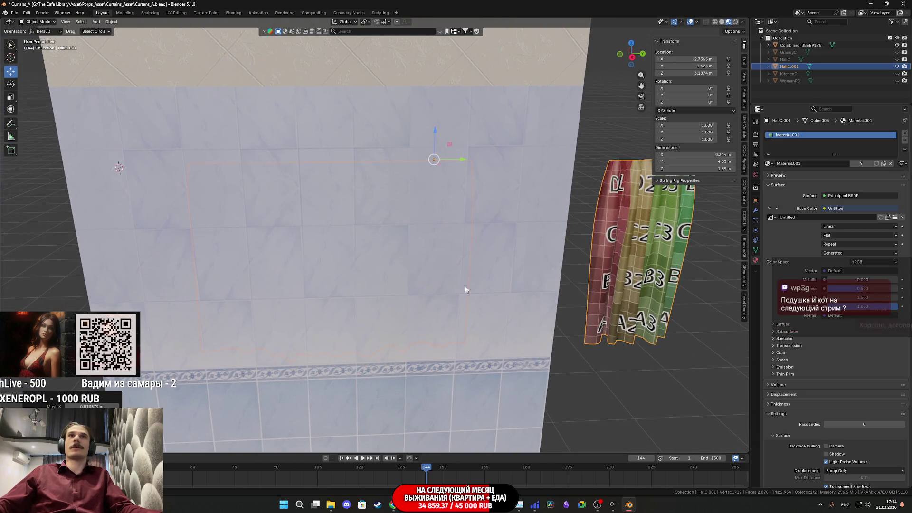
{"action": "middle_click_drag", "start_coordinate": [410, 269], "coordinate": [426, 277], "text": "shift"}
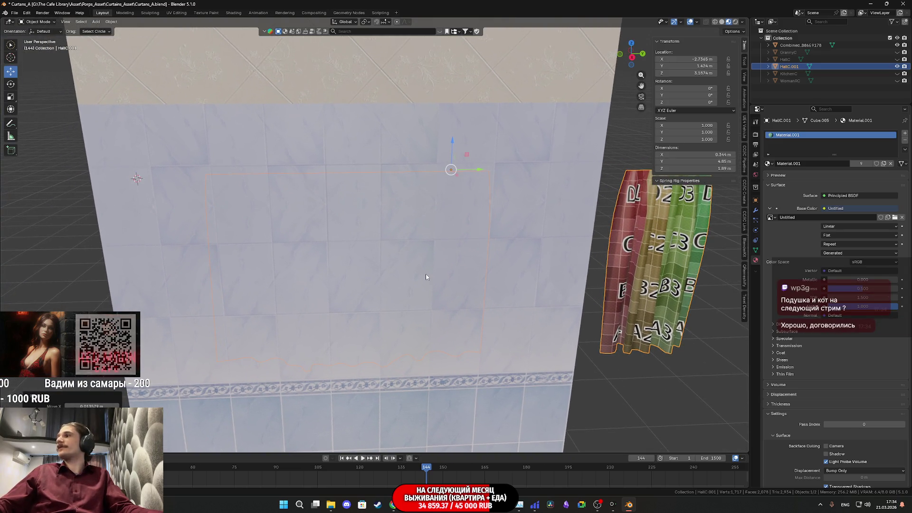
{"action": "key", "text": "Tab"}
{"action": "mouse_move", "coordinate": [614, 246]}
{"action": "middle_mouse_down"}
{"action": "mouse_move", "coordinate": [403, 280]}
{"action": "mouse_move", "coordinate": [380, 295]}
{"action": "mouse_move", "coordinate": [418, 267]}
{"action": "mouse_move", "coordinate": [404, 247]}
{"action": "mouse_move", "coordinate": [438, 206]}
{"action": "middle_mouse_up"}
{"action": "scroll", "coordinate": [380, 295], "scroll_direction": "up", "scroll_amount": 5}
{"action": "key", "text": "Tab"}
{"action": "left_click", "coordinate": [438, 206]}
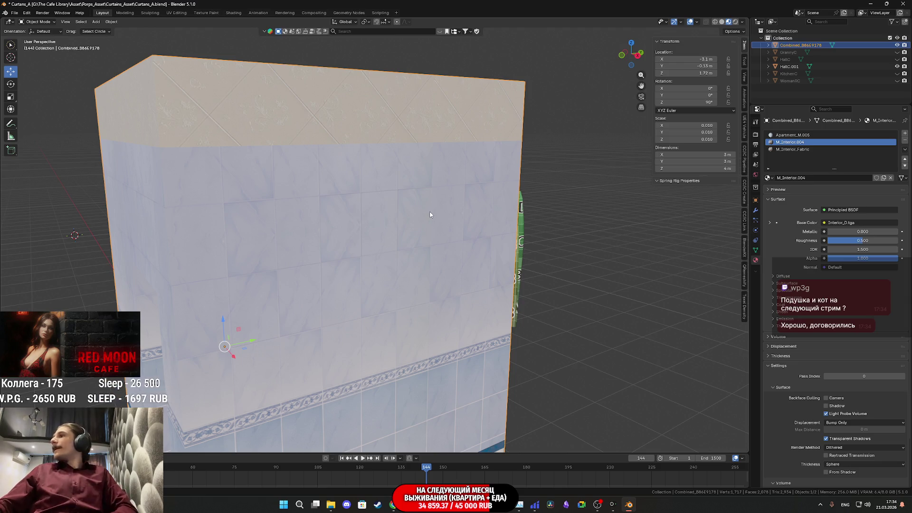
{"action": "mouse_move", "coordinate": [427, 213]}
{"action": "middle_mouse_down"}
{"action": "mouse_move", "coordinate": [480, 220]}
{"action": "mouse_move", "coordinate": [500, 245]}
{"action": "mouse_move", "coordinate": [494, 254]}
{"action": "middle_mouse_up"}
{"action": "left_click", "coordinate": [491, 231]}
- Snap the 3D cursor to the curtain's selected top edge loop
{"action": "key", "text": "Tab"}
{"action": "scroll", "coordinate": [488, 262], "scroll_direction": "up", "scroll_amount": 4}
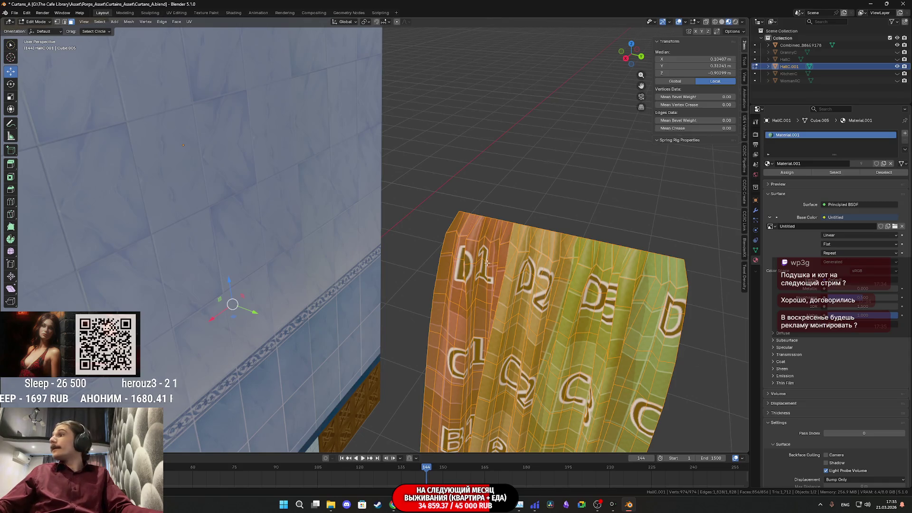
{"action": "mouse_move", "coordinate": [485, 266]}
{"action": "middle_mouse_down"}
{"action": "mouse_move", "coordinate": [352, 283]}
{"action": "mouse_move", "coordinate": [318, 211]}
{"action": "middle_mouse_up"}
{"action": "scroll", "coordinate": [352, 284], "scroll_direction": "up", "scroll_amount": 2}
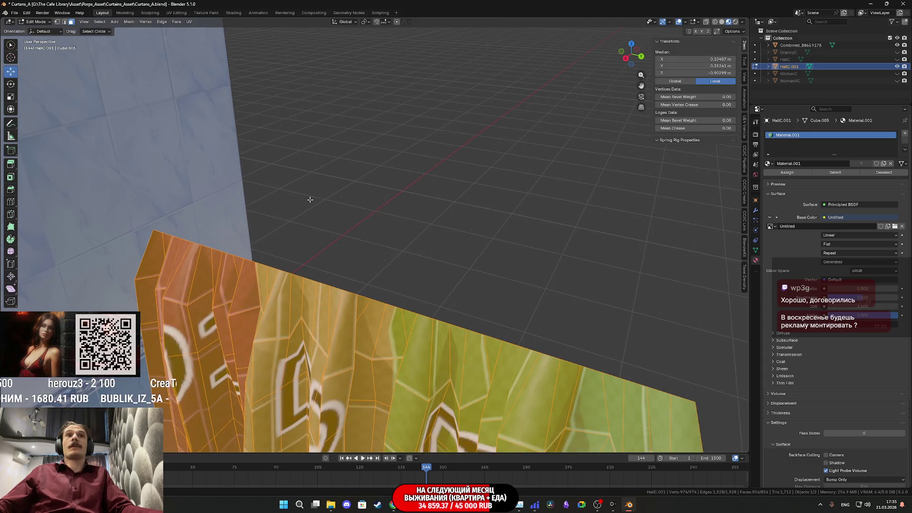
{"action": "left_click", "coordinate": [426, 321], "text": "alt"}
{"action": "middle_click_drag", "start_coordinate": [426, 318], "coordinate": [419, 284]}
{"action": "key", "text": "shift+s"}
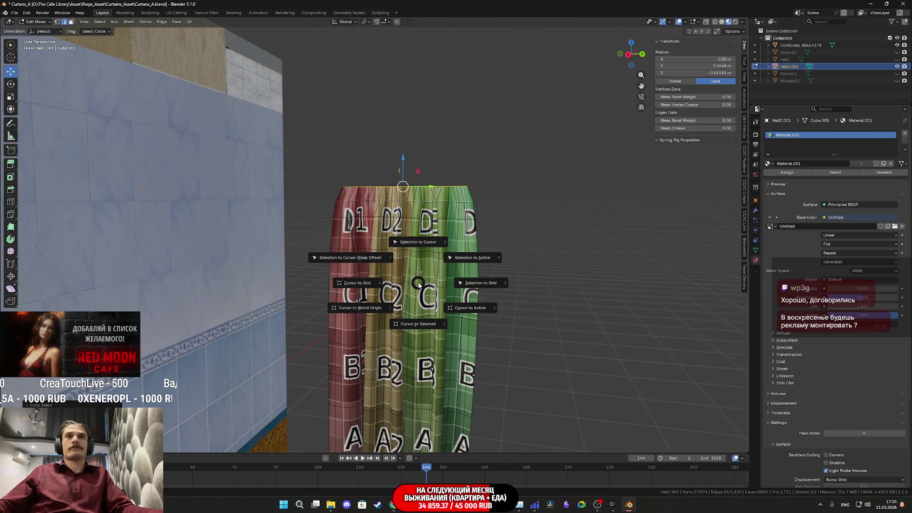
{"action": "key", "text": "Escape"}
{"action": "key", "text": "Tab"}
{"action": "key", "text": "Tab"}
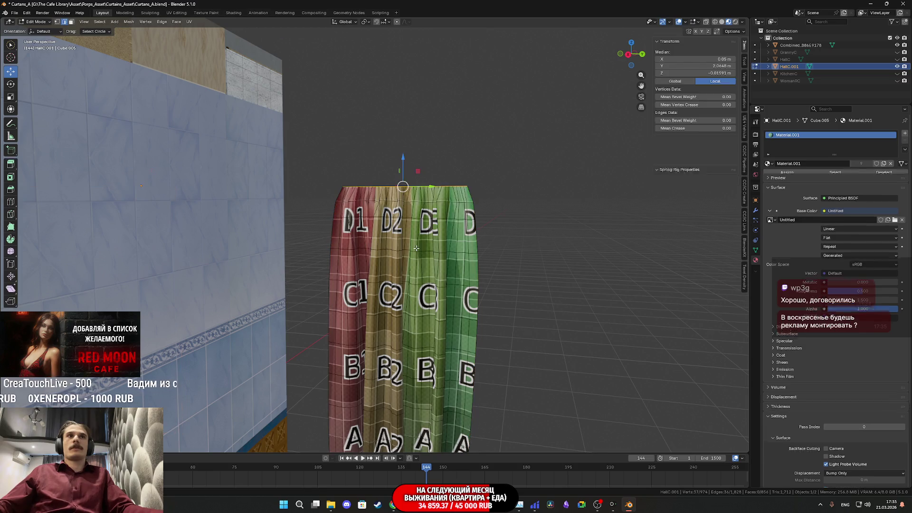
- Select a linked part of the curtain and separate it into HallC.002
{"action": "left_click", "coordinate": [71, 23]}
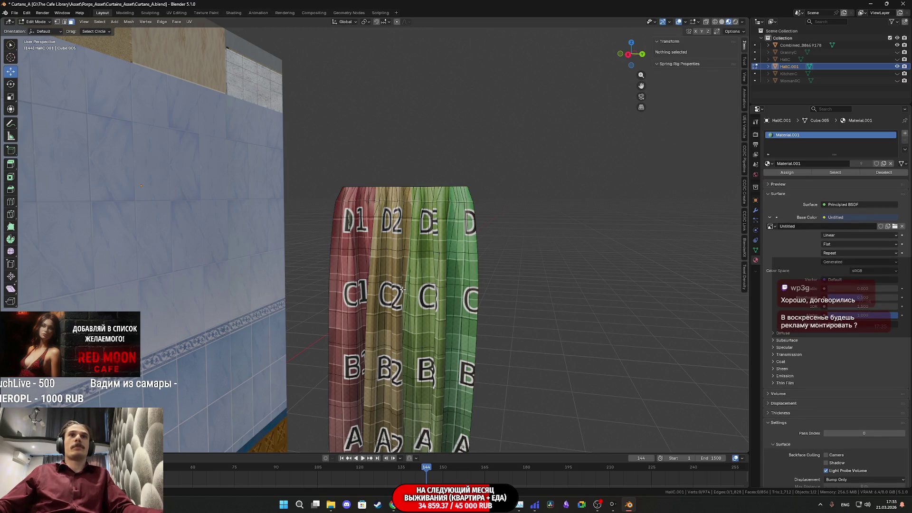
{"action": "key", "text": "l"}
{"action": "key", "text": "p"}
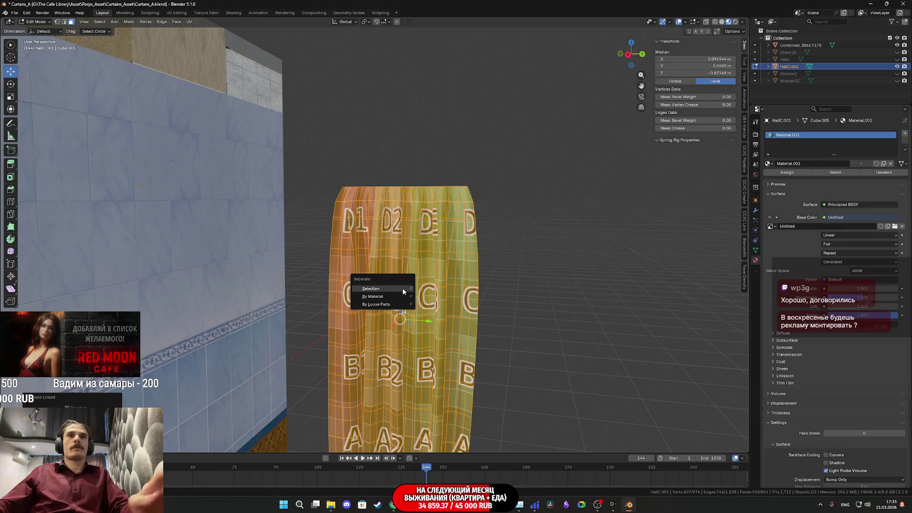
{"action": "left_click", "coordinate": [402, 288]}
{"action": "key", "text": "Tab"}
- Select the new HallC.002 curtain and edit its mesh with a different selection mode
{"action": "left_click", "coordinate": [410, 237]}
{"action": "middle_click_drag", "start_coordinate": [410, 237], "coordinate": [415, 242]}
{"action": "key", "text": "Tab"}
{"action": "scroll", "coordinate": [406, 222], "scroll_direction": "up", "scroll_amount": 2}
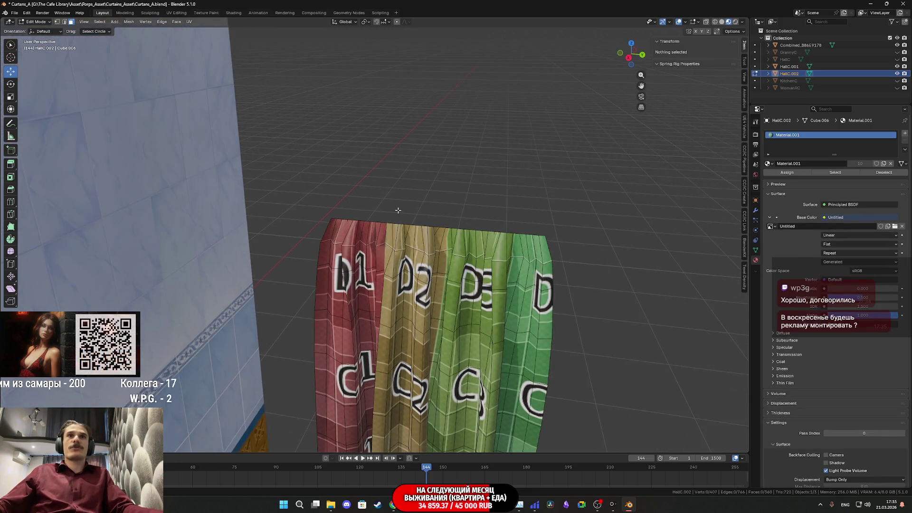
{"action": "left_click", "coordinate": [70, 24]}
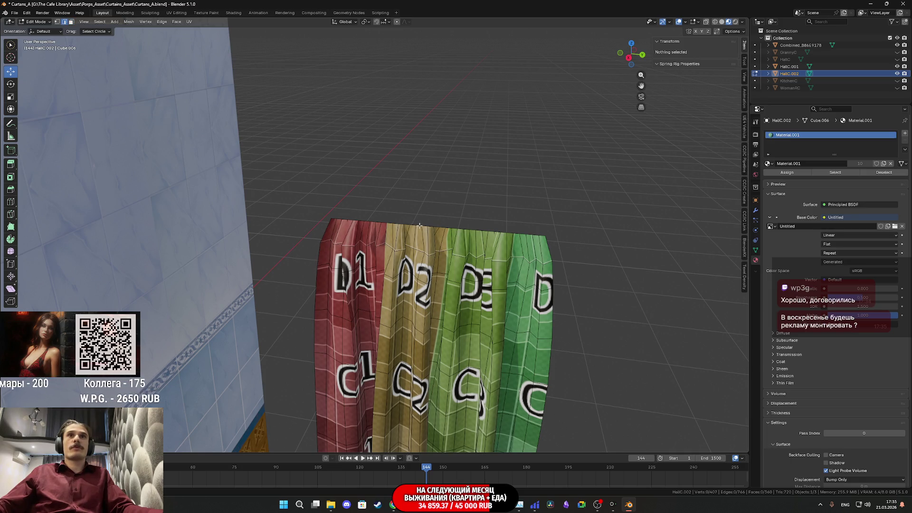
{"action": "key", "text": "a"}
{"action": "key", "text": "ctrl+Tab"}
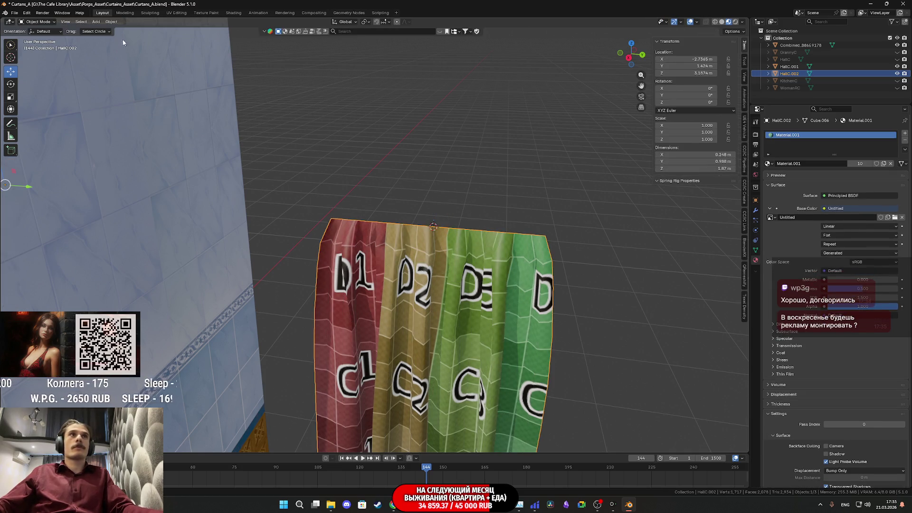
- Move the first curtain's origin to the 3D cursor with Set Origin
{"action": "left_click", "coordinate": [111, 22]}
{"action": "mouse_move", "coordinate": [148, 41]}
{"action": "left_click", "coordinate": [209, 51]}
- Select the other curtain, HallC.001, and enter Edit Mode on its mesh
{"action": "mouse_move", "coordinate": [285, 266]}
{"action": "middle_mouse_down"}
{"action": "mouse_move", "coordinate": [320, 277]}
{"action": "mouse_move", "coordinate": [457, 269]}
{"action": "mouse_move", "coordinate": [443, 264]}
{"action": "mouse_move", "coordinate": [412, 278]}
{"action": "mouse_move", "coordinate": [498, 237]}
{"action": "middle_mouse_up"}
{"action": "left_click", "coordinate": [411, 282]}
{"action": "scroll", "coordinate": [411, 278], "scroll_direction": "up", "scroll_amount": 3}
{"action": "scroll", "coordinate": [370, 275], "scroll_direction": "down", "scroll_amount": 3}
{"action": "key", "text": "Tab"}
{"action": "scroll", "coordinate": [504, 238], "scroll_direction": "down", "scroll_amount": 6}
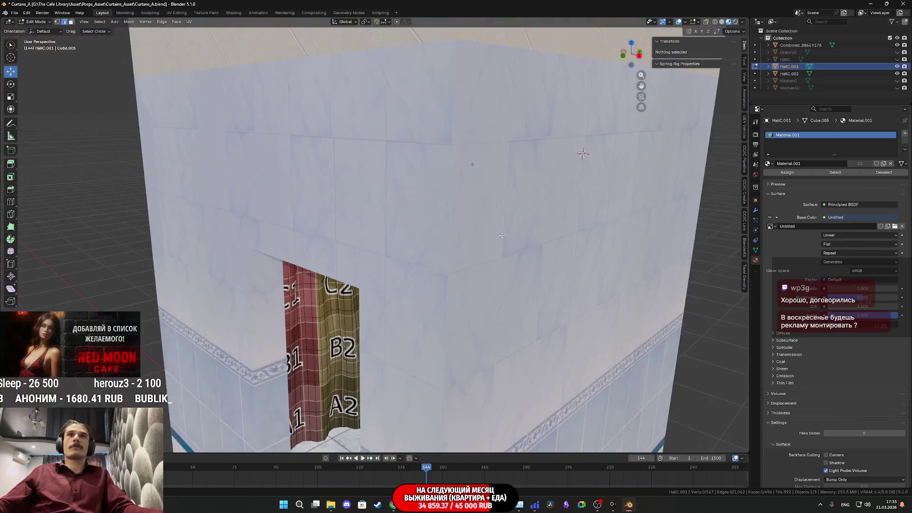
{"action": "mouse_move", "coordinate": [427, 247]}
{"action": "middle_mouse_down"}
{"action": "mouse_move", "coordinate": [408, 247]}
{"action": "mouse_move", "coordinate": [521, 217]}
{"action": "middle_mouse_up"}
{"action": "scroll", "coordinate": [406, 247], "scroll_direction": "up", "scroll_amount": 3}
{"action": "scroll", "coordinate": [406, 246], "scroll_direction": "up", "scroll_amount": 8}
{"action": "scroll", "coordinate": [520, 216], "scroll_direction": "down", "scroll_amount": 5}
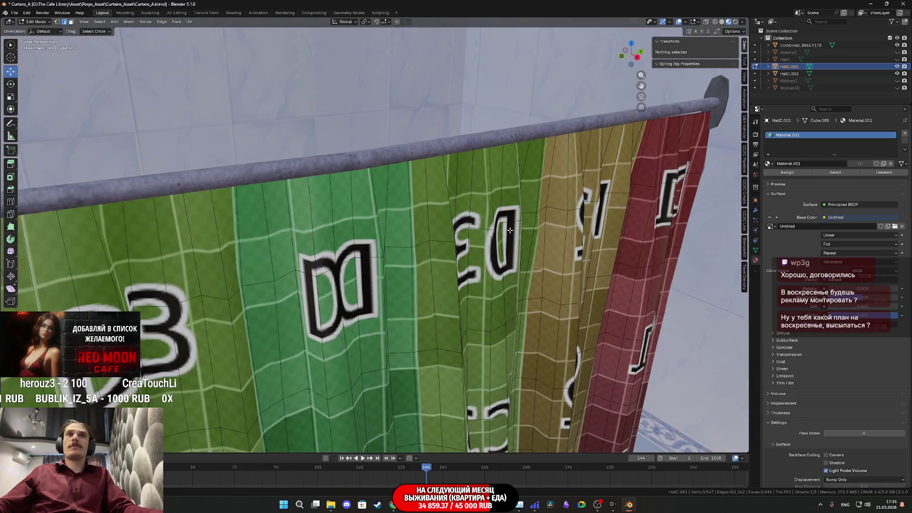
{"action": "scroll", "coordinate": [536, 146], "scroll_direction": "up", "scroll_amount": 3}
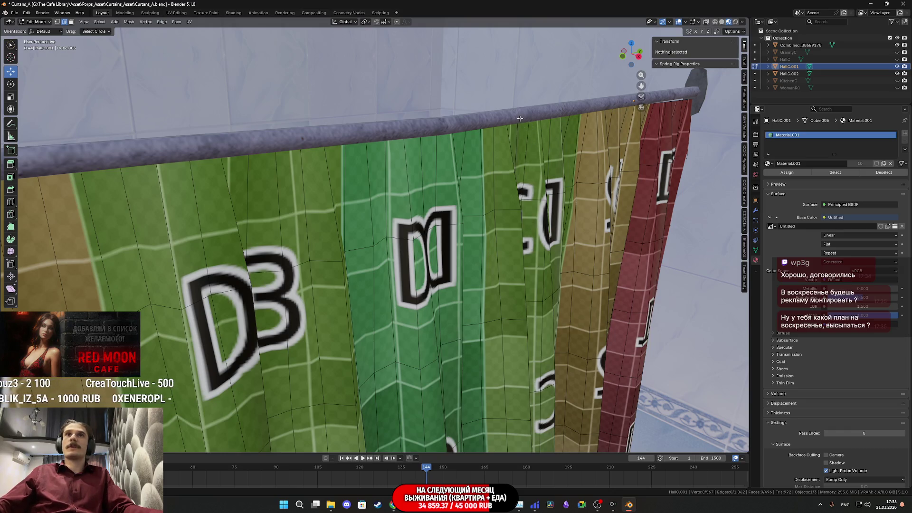
- Snap the 3D cursor to HallC.001's top edge loop and return to Object Mode
{"action": "left_click", "coordinate": [508, 117], "text": "alt"}
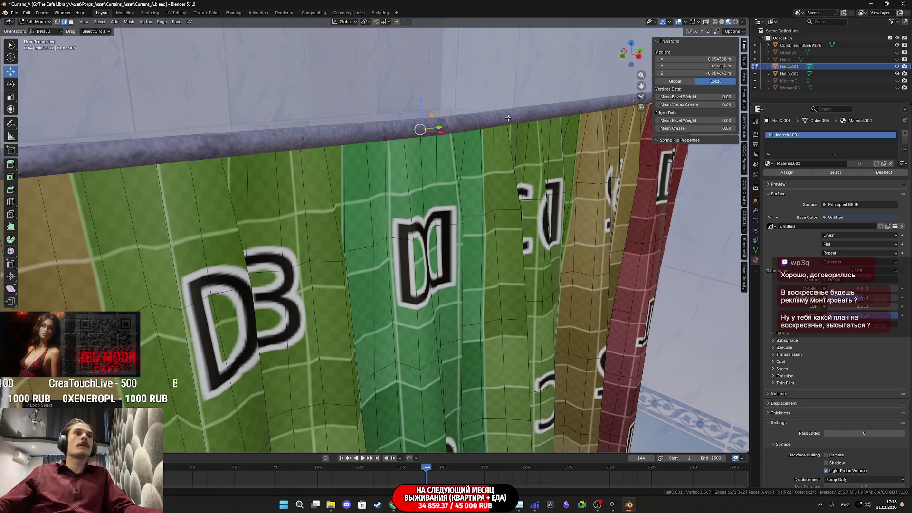
{"action": "middle_click_drag", "start_coordinate": [491, 125], "coordinate": [477, 134]}
{"action": "key", "text": "shift+s"}
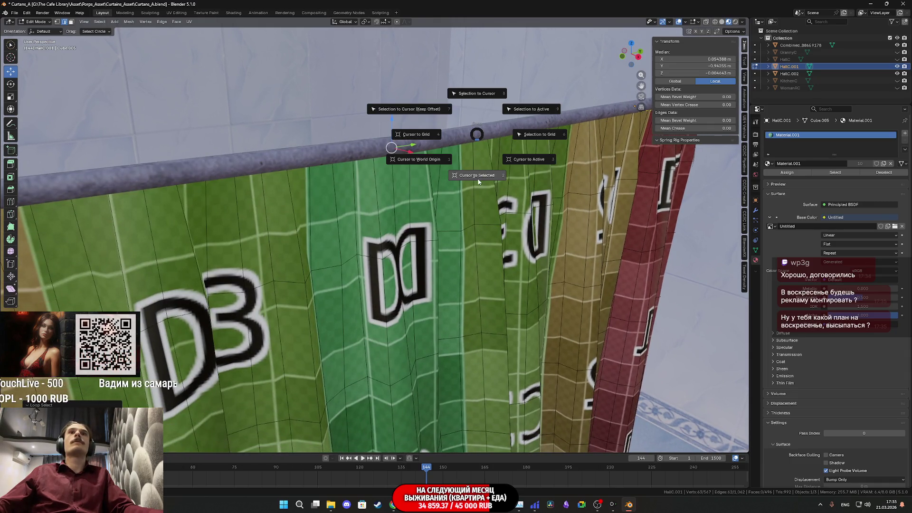
{"action": "left_click", "coordinate": [477, 176]}
{"action": "key", "text": "Tab"}
- Set HallC.001's origin to the 3D cursor, at X -2.48, Y 0.48, Z 3.16 m
{"action": "left_click", "coordinate": [110, 22]}
{"action": "mouse_move", "coordinate": [136, 36]}
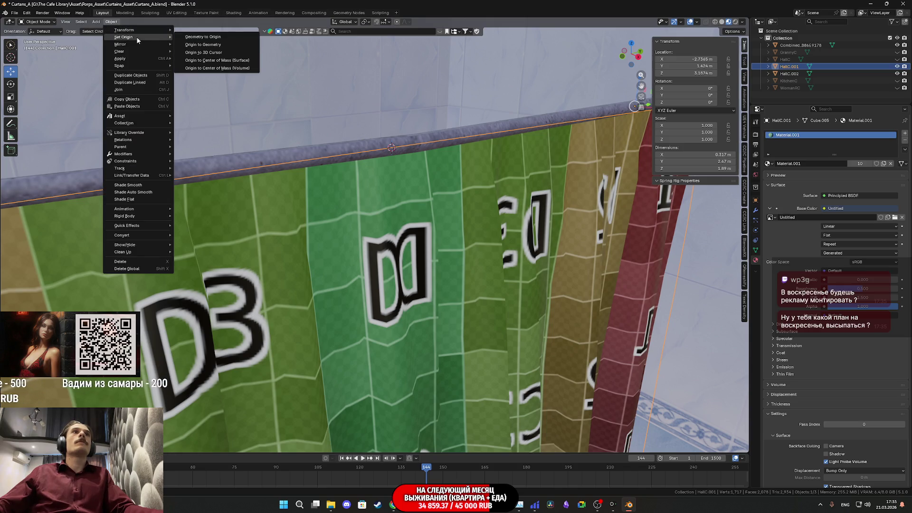
{"action": "left_click", "coordinate": [216, 53]}
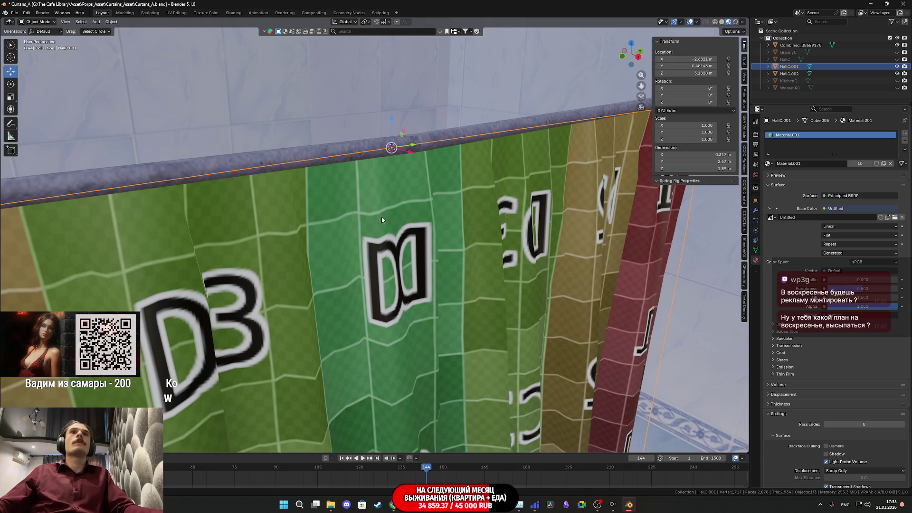
{"action": "mouse_move", "coordinate": [343, 232]}
{"action": "middle_mouse_down"}
{"action": "mouse_move", "coordinate": [291, 224]}
{"action": "mouse_move", "coordinate": [330, 214]}
{"action": "mouse_move", "coordinate": [322, 215]}
{"action": "middle_mouse_up"}
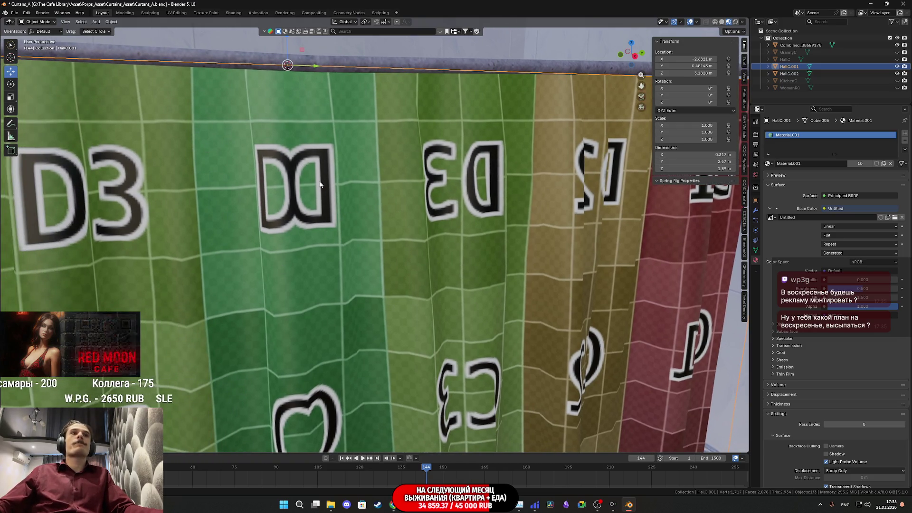
{"action": "key", "text": "Tab"}
- Select all of HallC.001's mesh and scale it to 0.8 along global Y
{"action": "key", "text": "a"}
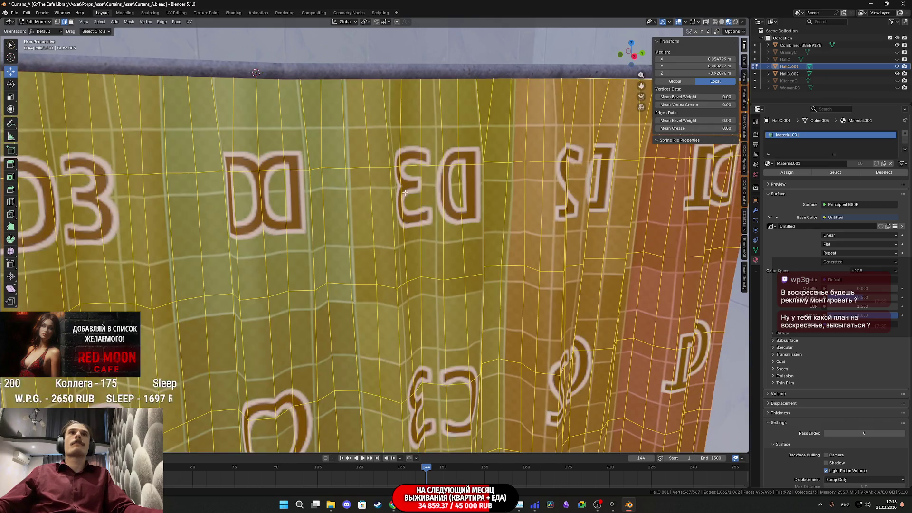
{"action": "key", "text": "KP_Decimal"}
{"action": "scroll", "coordinate": [444, 202], "scroll_direction": "down", "scroll_amount": 10}
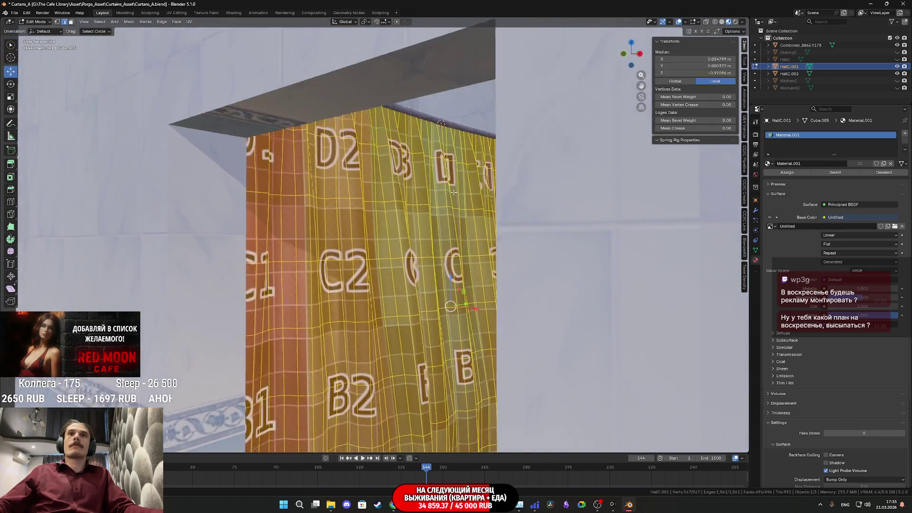
{"action": "key", "text": "s"}
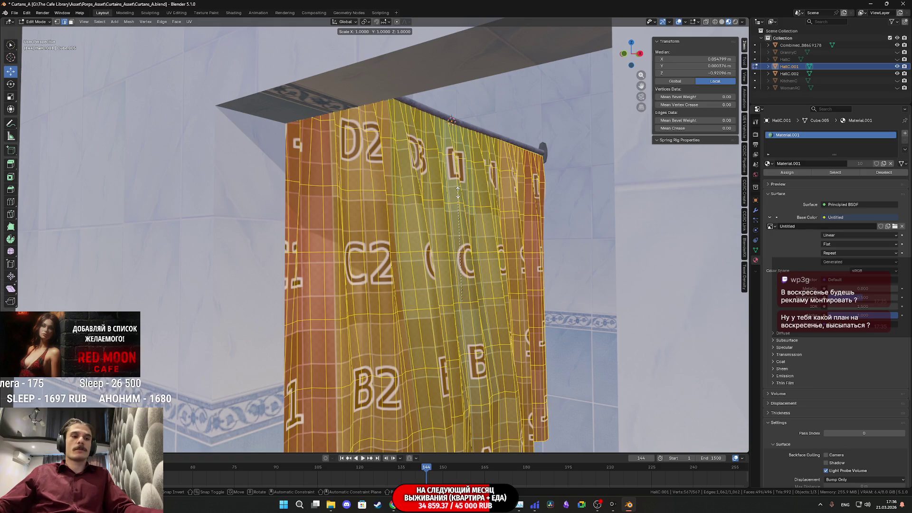
{"action": "key", "text": "y"}
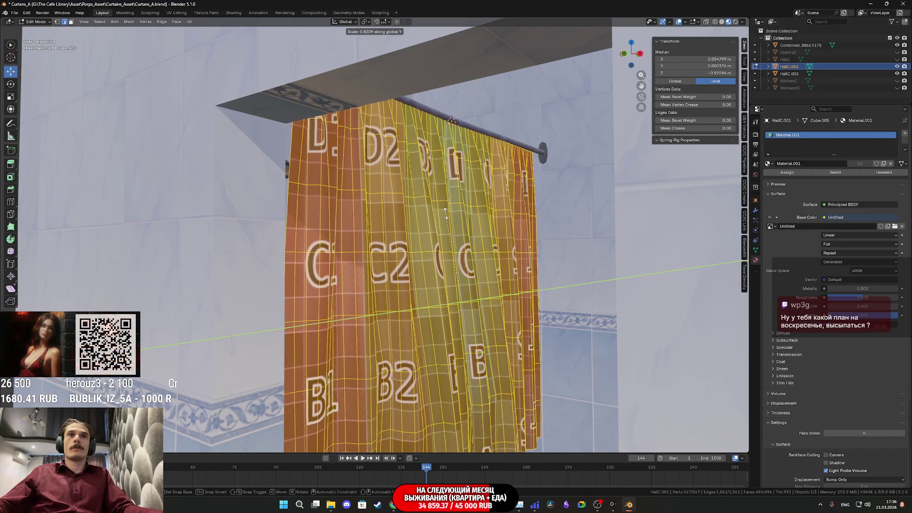
{"action": "left_click", "coordinate": [446, 215]}
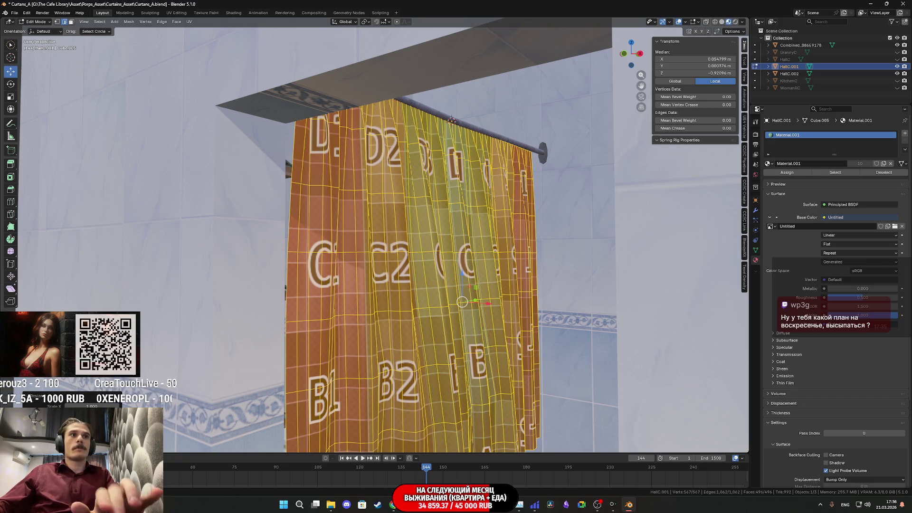
{"action": "mouse_move", "coordinate": [408, 266]}
{"action": "middle_mouse_down"}
{"action": "mouse_move", "coordinate": [328, 251]}
{"action": "mouse_move", "coordinate": [361, 268]}
{"action": "mouse_move", "coordinate": [399, 255]}
{"action": "mouse_move", "coordinate": [403, 236]}
{"action": "mouse_move", "coordinate": [393, 242]}
{"action": "middle_mouse_up"}
{"action": "scroll", "coordinate": [397, 268], "scroll_direction": "up", "scroll_amount": 3}
{"action": "scroll", "coordinate": [329, 250], "scroll_direction": "up", "scroll_amount": 2}
{"action": "scroll", "coordinate": [328, 250], "scroll_direction": "down", "scroll_amount": 3}
{"action": "scroll", "coordinate": [403, 236], "scroll_direction": "down", "scroll_amount": 3}
{"action": "scroll", "coordinate": [384, 249], "scroll_direction": "up", "scroll_amount": 3}
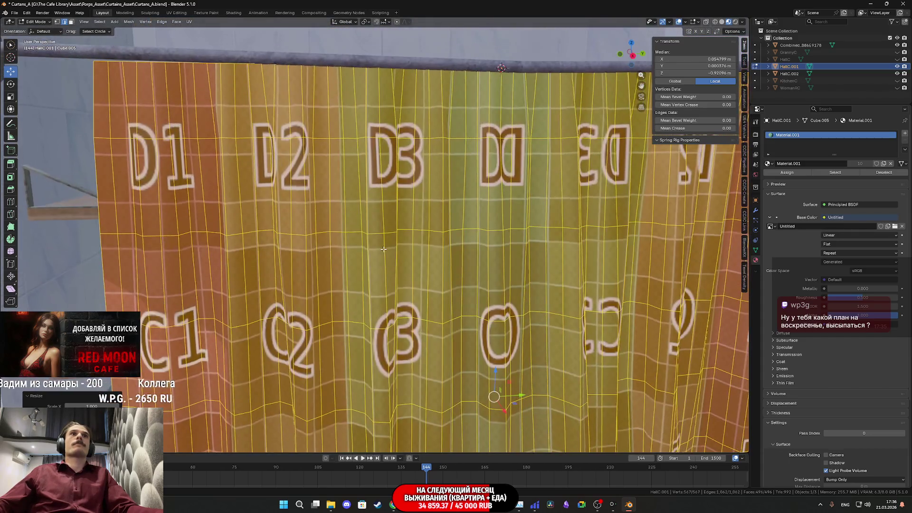
{"action": "scroll", "coordinate": [417, 247], "scroll_direction": "down", "scroll_amount": 5}
{"action": "scroll", "coordinate": [403, 261], "scroll_direction": "up", "scroll_amount": 5}
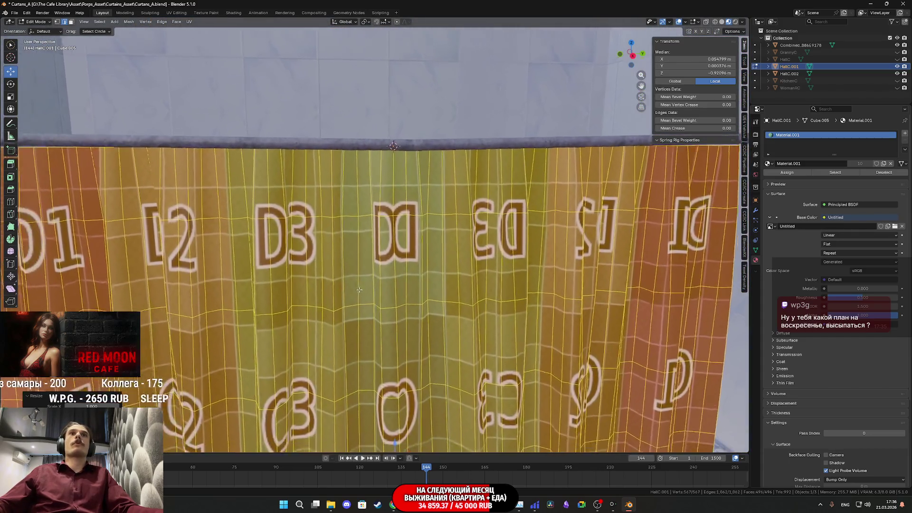
{"action": "middle_click_drag", "start_coordinate": [390, 273], "coordinate": [423, 349]}
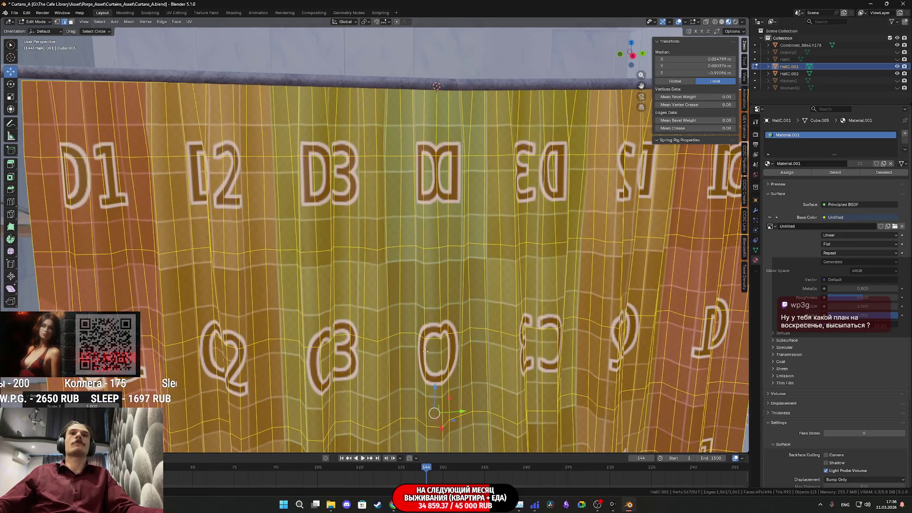
- Back in Object Mode, raise HallC.001 so its Z location reads 3.1956 m
{"action": "key", "text": "Tab"}
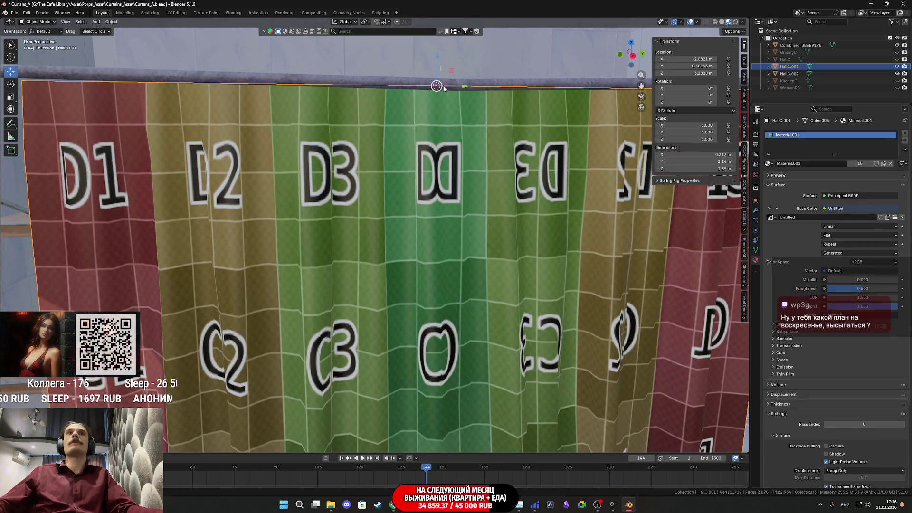
{"action": "left_click_drag", "start_coordinate": [435, 55], "coordinate": [435, 51]}
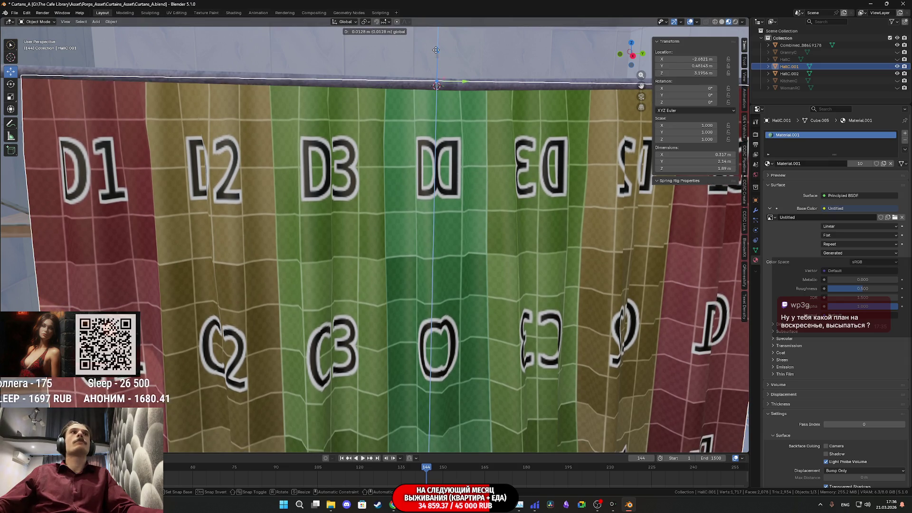
{"action": "mouse_move", "coordinate": [428, 101]}
{"action": "middle_mouse_down"}
{"action": "mouse_move", "coordinate": [407, 115]}
{"action": "mouse_move", "coordinate": [417, 122]}
{"action": "mouse_move", "coordinate": [418, 98]}
{"action": "mouse_move", "coordinate": [380, 145]}
{"action": "mouse_move", "coordinate": [387, 93]}
{"action": "mouse_move", "coordinate": [338, 195]}
{"action": "mouse_move", "coordinate": [400, 248]}
{"action": "mouse_move", "coordinate": [501, 199]}
{"action": "mouse_move", "coordinate": [440, 246]}
{"action": "mouse_move", "coordinate": [492, 233]}
{"action": "mouse_move", "coordinate": [447, 263]}
{"action": "mouse_move", "coordinate": [457, 304]}
{"action": "mouse_move", "coordinate": [395, 284]}
{"action": "mouse_move", "coordinate": [482, 212]}
{"action": "mouse_move", "coordinate": [470, 260]}
{"action": "mouse_move", "coordinate": [485, 217]}
{"action": "mouse_move", "coordinate": [471, 248]}
{"action": "mouse_move", "coordinate": [483, 255]}
{"action": "mouse_move", "coordinate": [471, 270]}
{"action": "mouse_move", "coordinate": [516, 310]}
{"action": "mouse_move", "coordinate": [576, 295]}
{"action": "mouse_move", "coordinate": [485, 298]}
{"action": "mouse_move", "coordinate": [500, 282]}
{"action": "mouse_move", "coordinate": [497, 264]}
{"action": "mouse_move", "coordinate": [516, 264]}
{"action": "middle_mouse_up"}
{"action": "scroll", "coordinate": [516, 264], "scroll_direction": "up", "scroll_amount": 1}
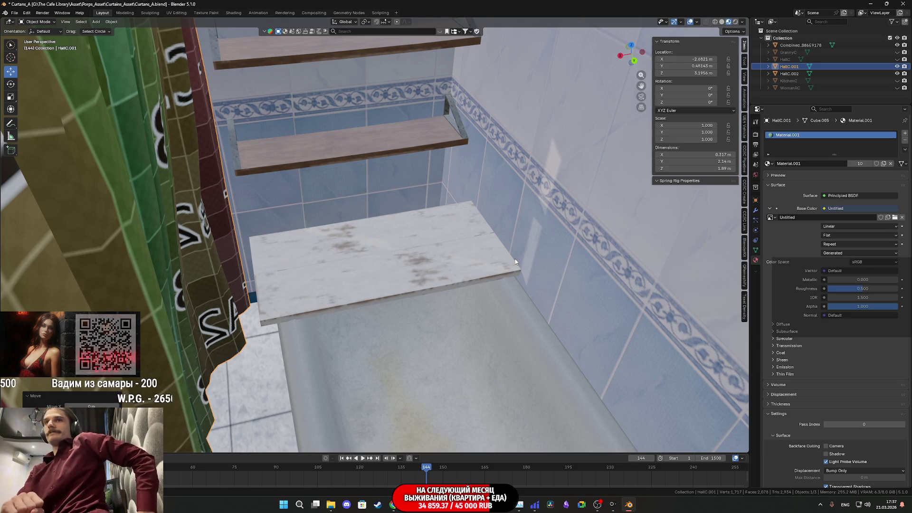
{"action": "mouse_move", "coordinate": [493, 257]}
{"action": "middle_mouse_down"}
{"action": "mouse_move", "coordinate": [389, 274]}
{"action": "mouse_move", "coordinate": [505, 187]}
{"action": "mouse_move", "coordinate": [424, 256]}
{"action": "mouse_move", "coordinate": [460, 298]}
{"action": "mouse_move", "coordinate": [429, 244]}
{"action": "mouse_move", "coordinate": [481, 227]}
{"action": "mouse_move", "coordinate": [441, 254]}
{"action": "mouse_move", "coordinate": [213, 85]}
{"action": "mouse_move", "coordinate": [148, 49]}
{"action": "middle_mouse_up"}
{"action": "key", "text": "Tab"}
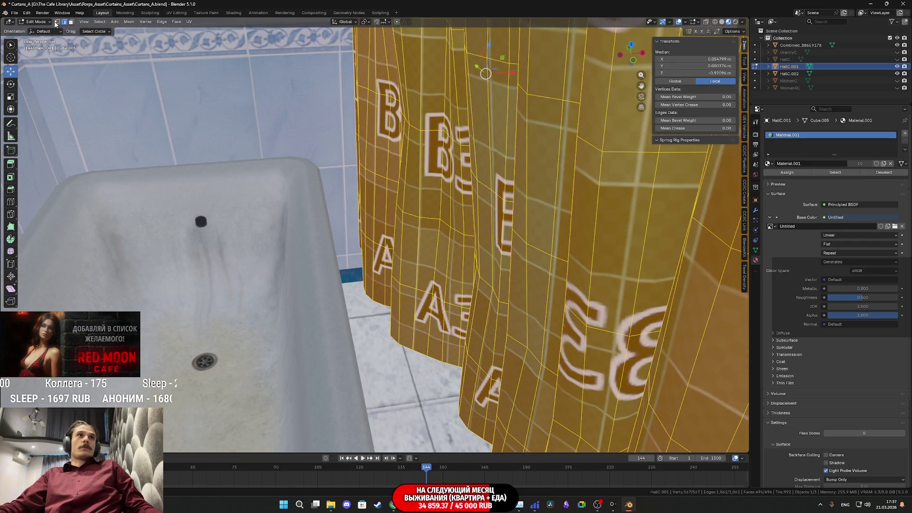
- Switch to vertex select mode, pick a single curtain vertex and nudge it along X
{"action": "left_click", "coordinate": [57, 22], "text": "shift"}
{"action": "mouse_move", "coordinate": [404, 204]}
{"action": "middle_mouse_down"}
{"action": "mouse_move", "coordinate": [463, 279]}
{"action": "mouse_move", "coordinate": [448, 267]}
{"action": "middle_mouse_up"}
{"action": "left_click", "coordinate": [451, 271]}
{"action": "left_click_drag", "start_coordinate": [475, 278], "coordinate": [466, 259]}
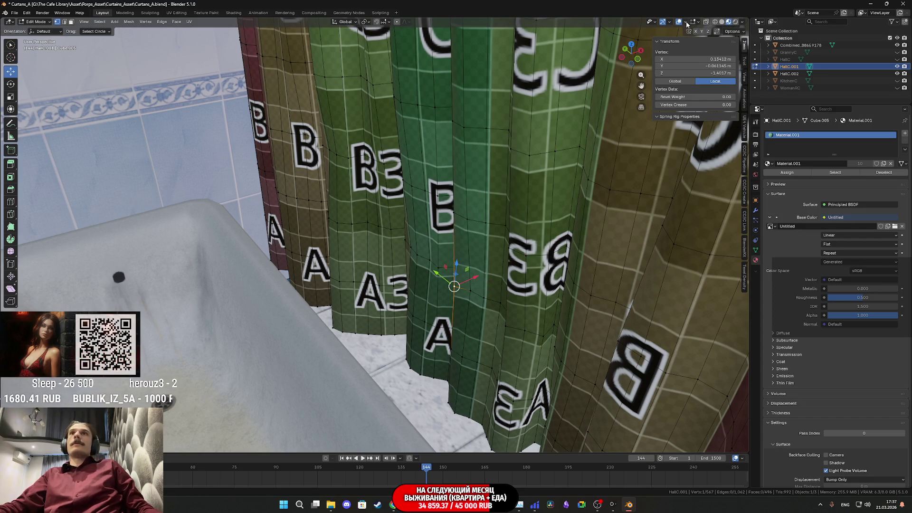
{"action": "mouse_move", "coordinate": [434, 160]}
{"action": "middle_mouse_down"}
{"action": "mouse_move", "coordinate": [384, 267]}
{"action": "mouse_move", "coordinate": [384, 341]}
{"action": "mouse_move", "coordinate": [446, 354]}
{"action": "mouse_move", "coordinate": [461, 328]}
{"action": "middle_mouse_up"}
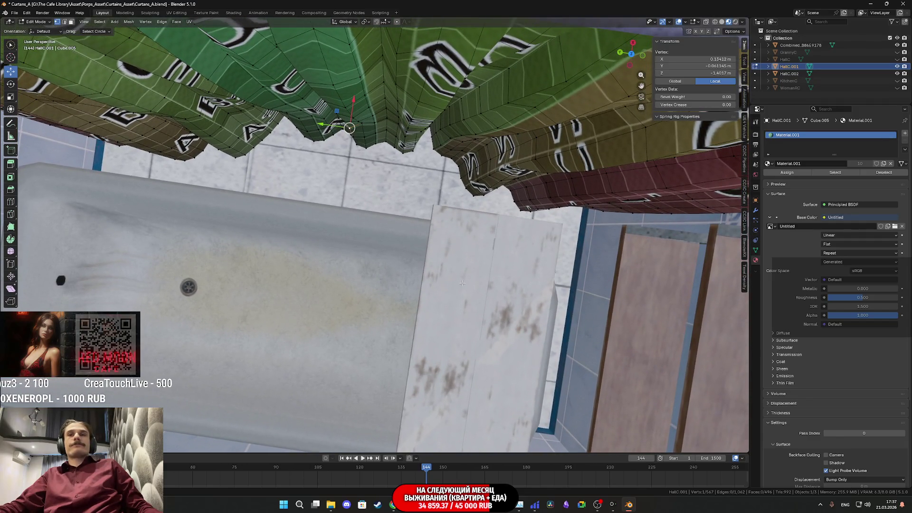
{"action": "mouse_move", "coordinate": [462, 282]}
{"action": "middle_mouse_down"}
{"action": "mouse_move", "coordinate": [406, 185]}
{"action": "mouse_move", "coordinate": [401, 193]}
{"action": "middle_mouse_up"}
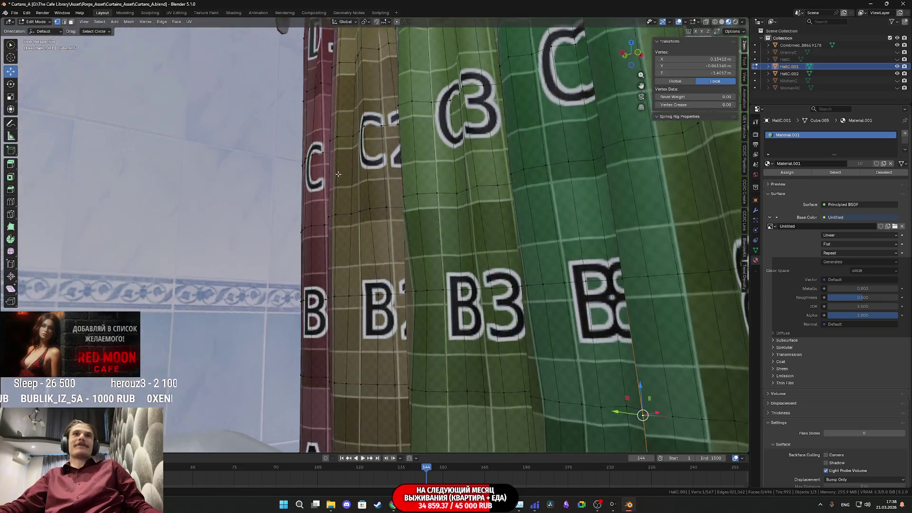
{"action": "mouse_move", "coordinate": [338, 174]}
{"action": "middle_mouse_down"}
{"action": "mouse_move", "coordinate": [341, 340]}
{"action": "mouse_move", "coordinate": [482, 328]}
{"action": "middle_mouse_up"}
{"action": "scroll", "coordinate": [482, 328], "scroll_direction": "up", "scroll_amount": 5}
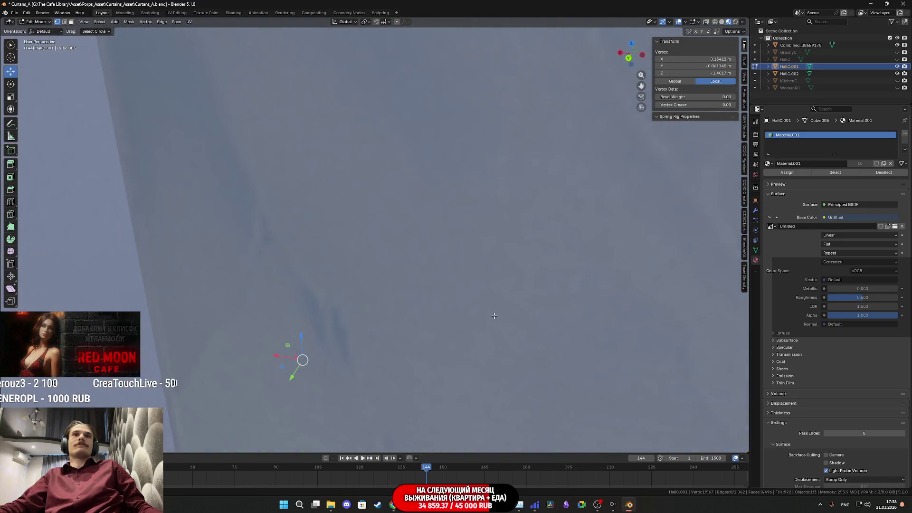
{"action": "scroll", "coordinate": [474, 294], "scroll_direction": "down", "scroll_amount": 3}
{"action": "scroll", "coordinate": [473, 287], "scroll_direction": "down", "scroll_amount": 3}
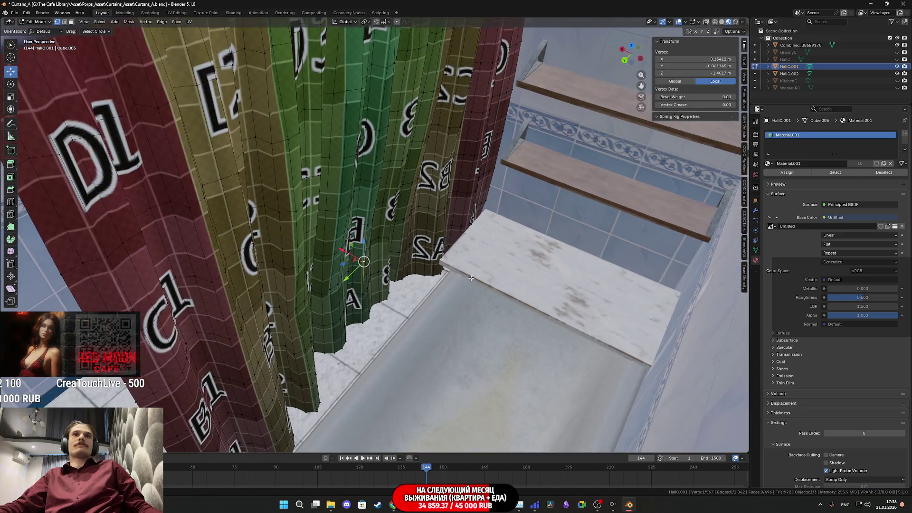
{"action": "scroll", "coordinate": [484, 264], "scroll_direction": "up", "scroll_amount": 5}
{"action": "scroll", "coordinate": [402, 306], "scroll_direction": "down", "scroll_amount": 4}
{"action": "mouse_move", "coordinate": [408, 298]}
{"action": "middle_mouse_down"}
{"action": "mouse_move", "coordinate": [449, 249]}
{"action": "mouse_move", "coordinate": [456, 258]}
{"action": "mouse_move", "coordinate": [417, 244]}
{"action": "middle_mouse_up"}
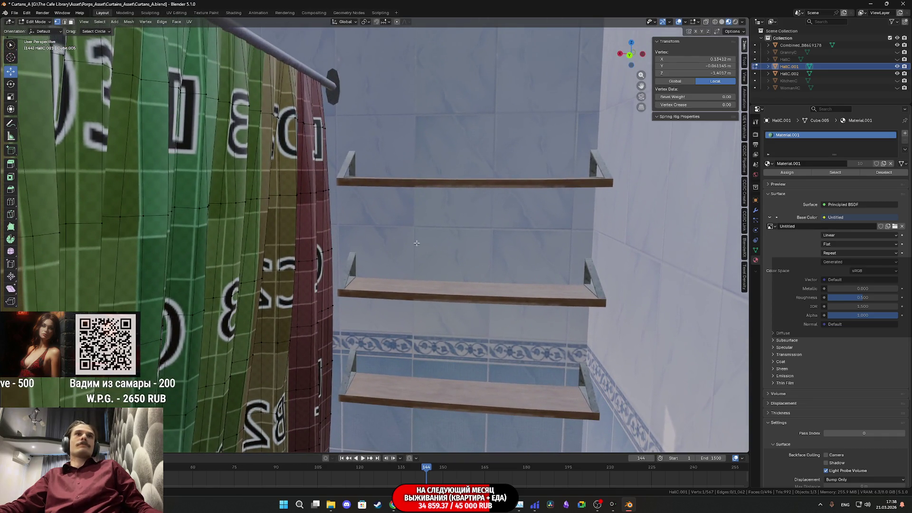
{"action": "key", "text": "Tab"}
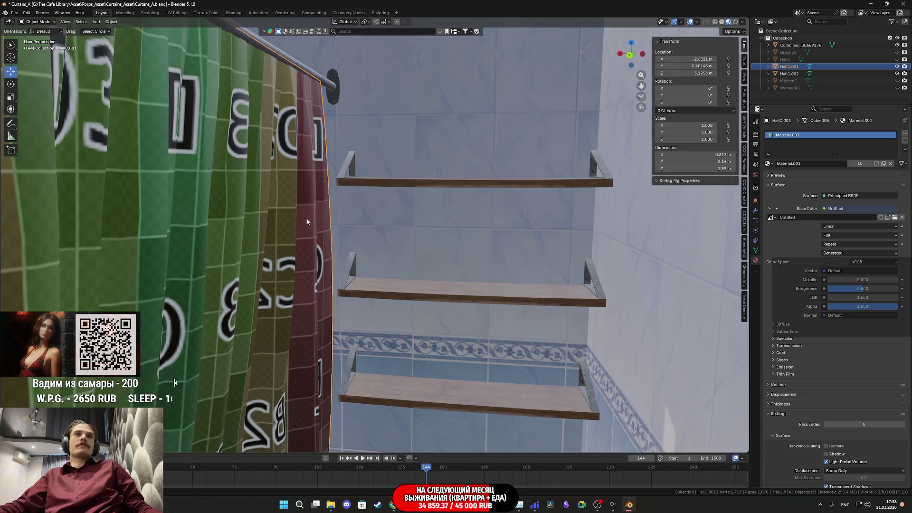
{"action": "key", "text": "Tab"}
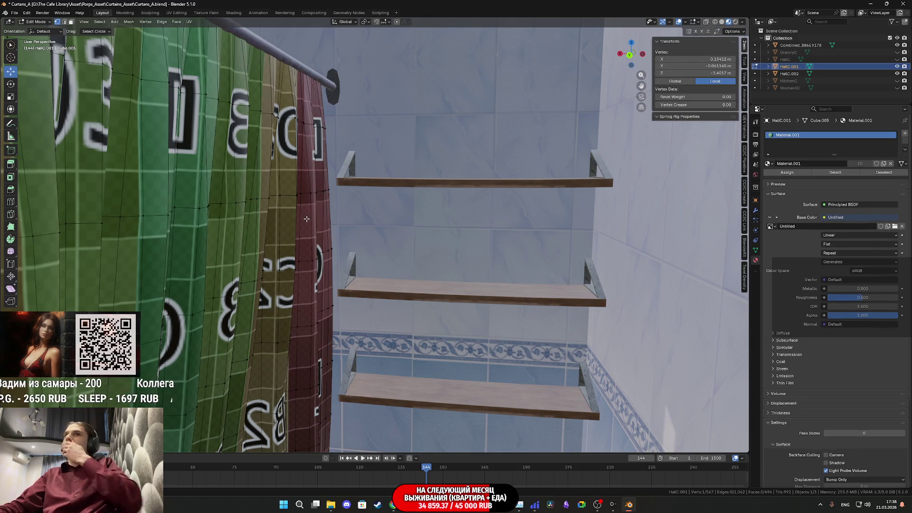
{"action": "middle_click_drag", "start_coordinate": [330, 234], "coordinate": [412, 280]}
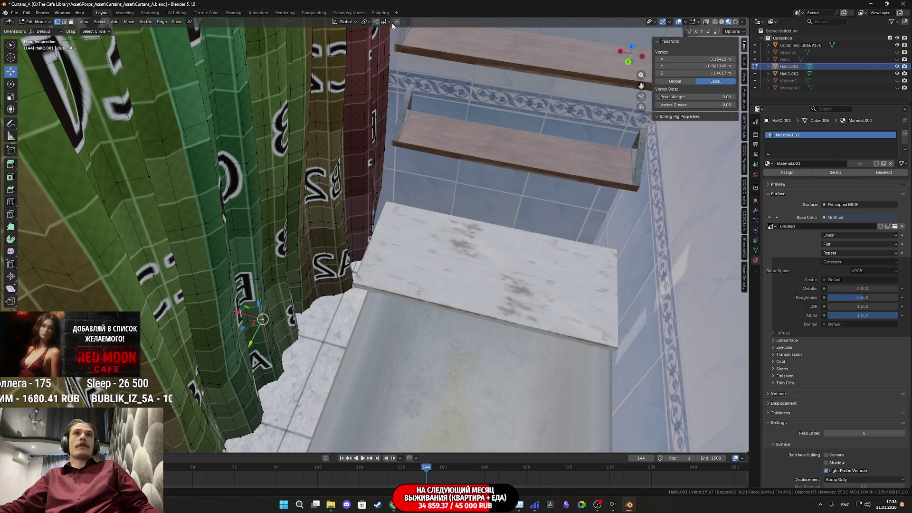
- Shift two curtain vertices slightly along X with smooth proportional falloff
{"action": "middle_click_drag", "start_coordinate": [369, 96], "coordinate": [346, 119]}
{"action": "left_click_drag", "start_coordinate": [299, 229], "coordinate": [388, 208]}
{"action": "mouse_move", "coordinate": [389, 208]}
{"action": "middle_mouse_down"}
{"action": "mouse_move", "coordinate": [307, 213]}
{"action": "mouse_move", "coordinate": [323, 223]}
{"action": "middle_mouse_up"}
{"action": "left_click_drag", "start_coordinate": [308, 209], "coordinate": [321, 228]}
{"action": "left_click", "coordinate": [321, 228]}
{"action": "mouse_move", "coordinate": [321, 229]}
{"action": "middle_mouse_down"}
{"action": "mouse_move", "coordinate": [375, 190]}
{"action": "mouse_move", "coordinate": [285, 178]}
{"action": "middle_mouse_up"}
{"action": "left_click", "coordinate": [287, 175]}
{"action": "left_click_drag", "start_coordinate": [236, 99], "coordinate": [260, 104]}
{"action": "left_click", "coordinate": [272, 101]}
- Move further curtain vertices along X with a shrunken proportional falloff radius
{"action": "mouse_move", "coordinate": [272, 102]}
{"action": "middle_mouse_down"}
{"action": "mouse_move", "coordinate": [334, 120]}
{"action": "mouse_move", "coordinate": [437, 188]}
{"action": "mouse_move", "coordinate": [460, 132]}
{"action": "middle_mouse_up"}
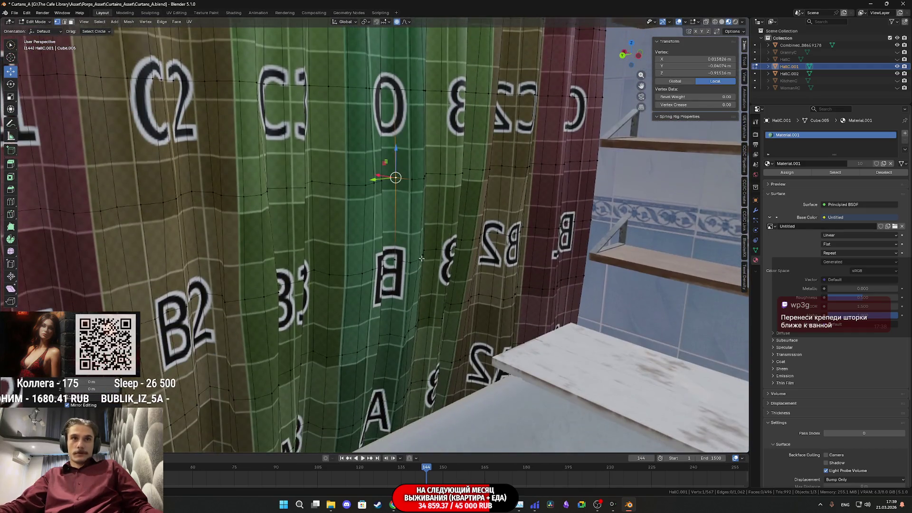
{"action": "middle_click_drag", "start_coordinate": [421, 258], "coordinate": [404, 305]}
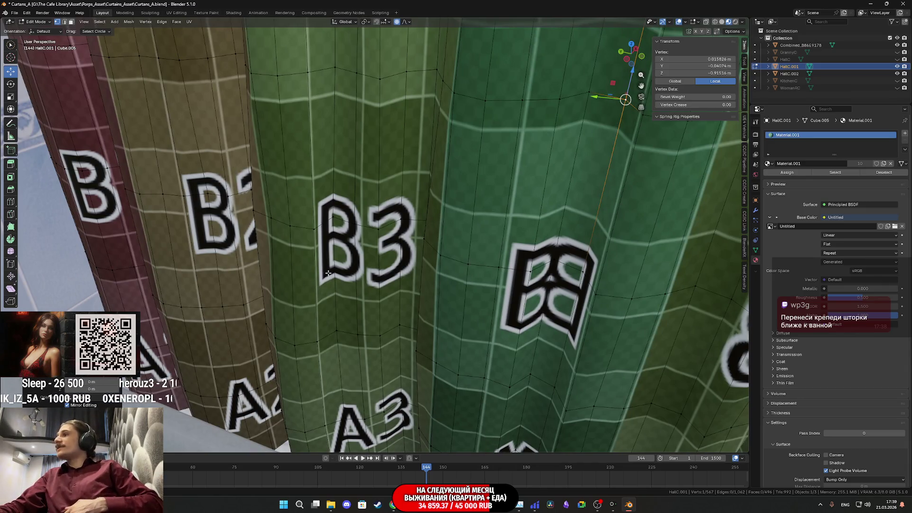
{"action": "mouse_move", "coordinate": [331, 272]}
{"action": "middle_mouse_down"}
{"action": "mouse_move", "coordinate": [455, 203]}
{"action": "mouse_move", "coordinate": [429, 208]}
{"action": "middle_mouse_up"}
{"action": "mouse_move", "coordinate": [428, 312]}
{"action": "middle_mouse_down"}
{"action": "mouse_move", "coordinate": [357, 317]}
{"action": "mouse_move", "coordinate": [384, 300]}
{"action": "mouse_move", "coordinate": [447, 201]}
{"action": "mouse_move", "coordinate": [395, 244]}
{"action": "middle_mouse_up"}
{"action": "left_click_drag", "start_coordinate": [403, 208], "coordinate": [410, 215]}
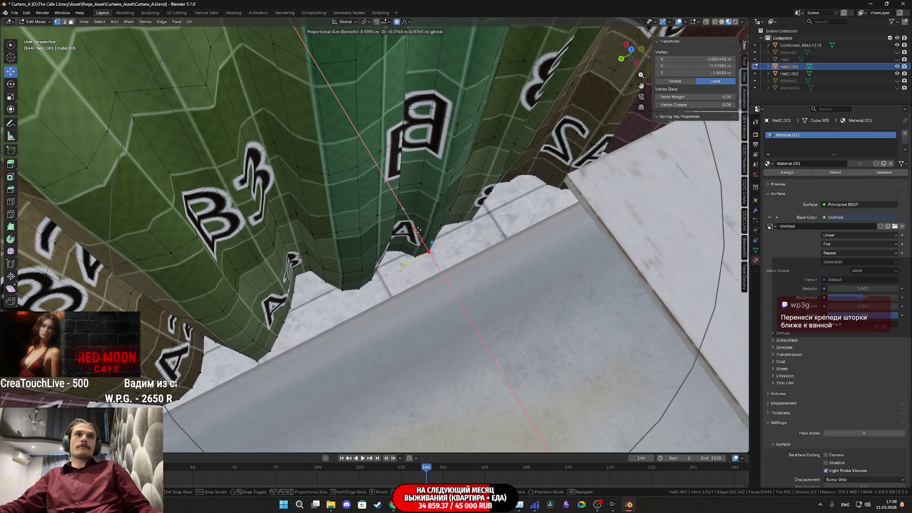
{"action": "scroll", "coordinate": [421, 234], "scroll_direction": "up", "scroll_amount": 1}
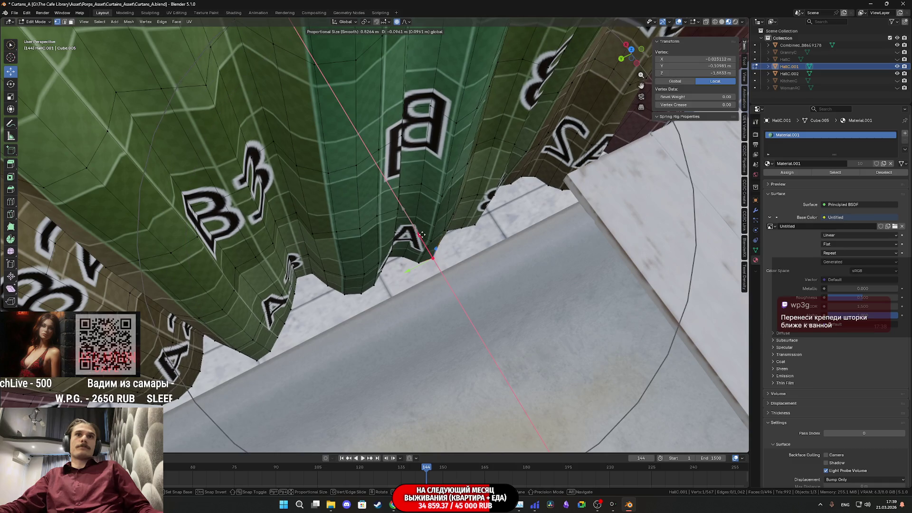
{"action": "left_click_drag", "start_coordinate": [421, 235], "coordinate": [422, 234]}
{"action": "middle_click_drag", "start_coordinate": [421, 235], "coordinate": [477, 315]}
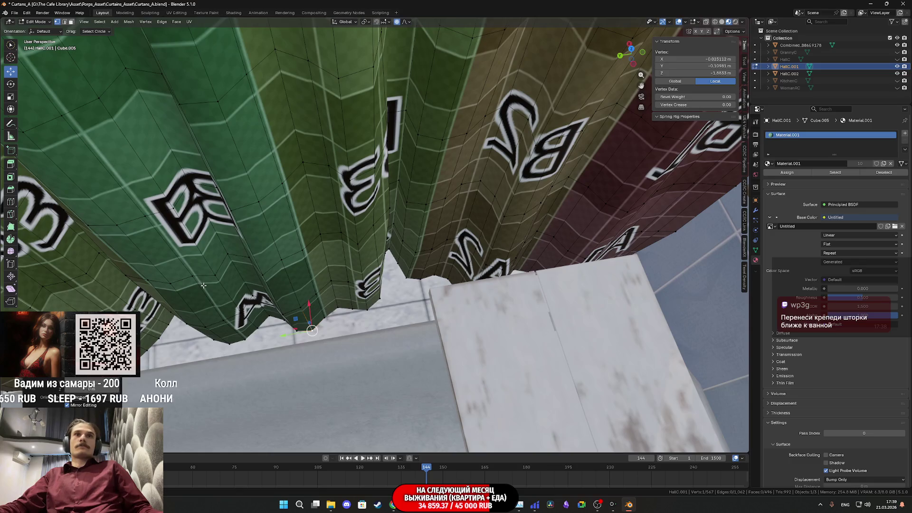
{"action": "middle_click_drag", "start_coordinate": [203, 285], "coordinate": [425, 311]}
{"action": "middle_click_drag", "start_coordinate": [407, 281], "coordinate": [461, 294]}
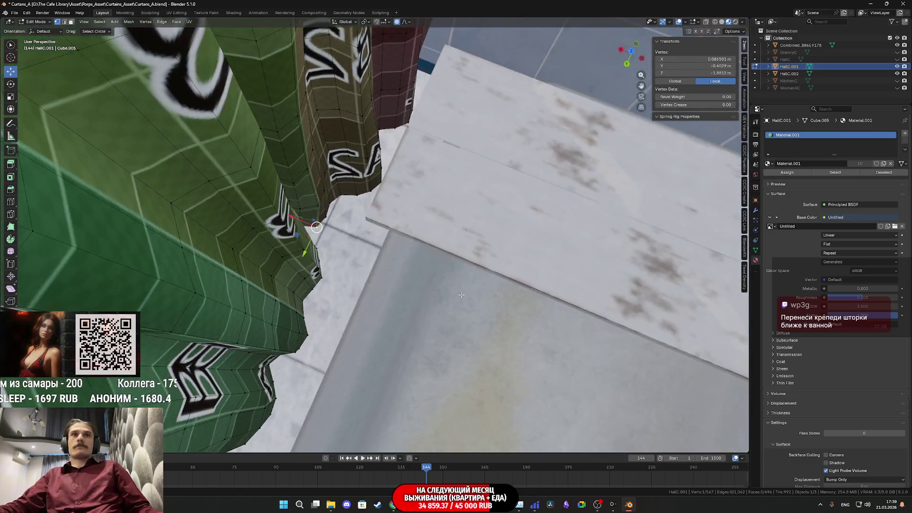
{"action": "left_click_drag", "start_coordinate": [294, 216], "coordinate": [312, 218]}
{"action": "scroll", "coordinate": [311, 219], "scroll_direction": "up", "scroll_amount": 3}
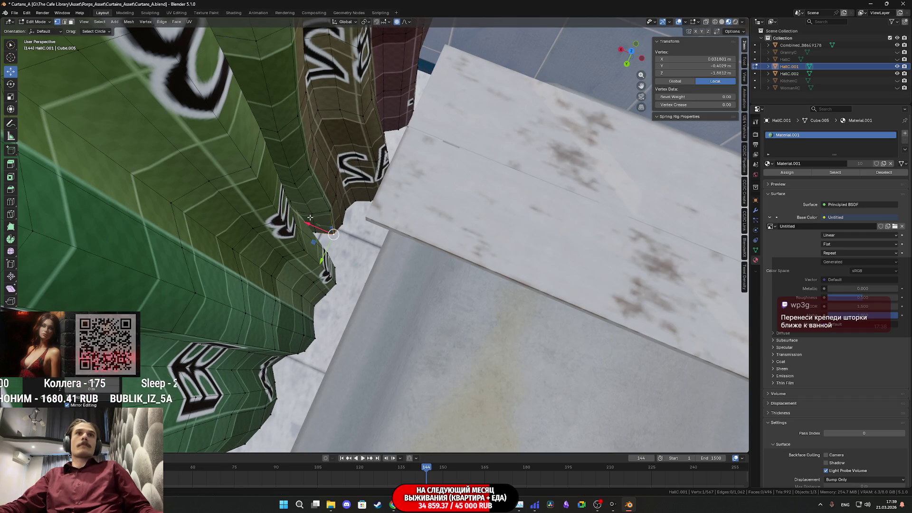
{"action": "mouse_move", "coordinate": [332, 228]}
{"action": "middle_mouse_down"}
{"action": "mouse_move", "coordinate": [395, 247]}
{"action": "mouse_move", "coordinate": [501, 246]}
{"action": "mouse_move", "coordinate": [496, 270]}
{"action": "mouse_move", "coordinate": [478, 261]}
{"action": "mouse_move", "coordinate": [370, 254]}
{"action": "mouse_move", "coordinate": [386, 249]}
{"action": "mouse_move", "coordinate": [321, 175]}
{"action": "mouse_move", "coordinate": [350, 241]}
{"action": "middle_mouse_up"}
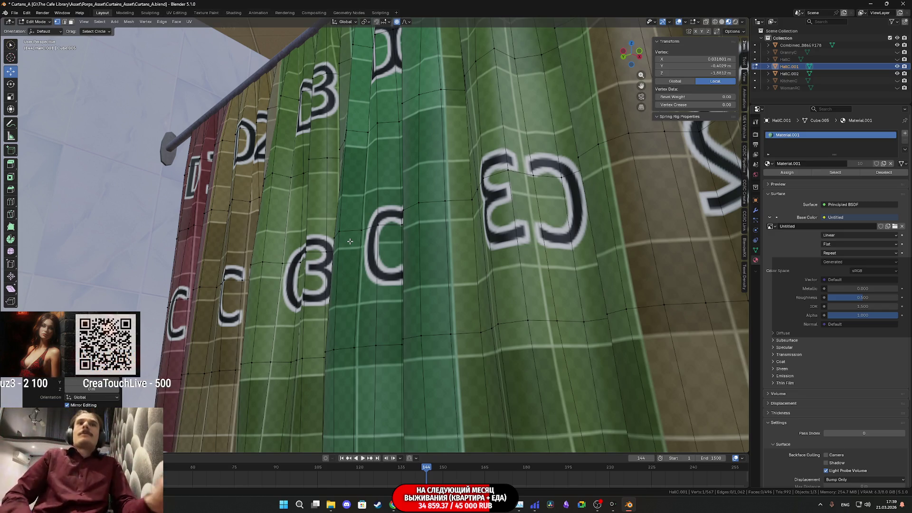
{"action": "mouse_move", "coordinate": [336, 228]}
{"action": "middle_mouse_down"}
{"action": "mouse_move", "coordinate": [482, 266]}
{"action": "mouse_move", "coordinate": [532, 261]}
{"action": "mouse_move", "coordinate": [388, 249]}
{"action": "mouse_move", "coordinate": [464, 222]}
{"action": "mouse_move", "coordinate": [466, 231]}
{"action": "middle_mouse_up"}
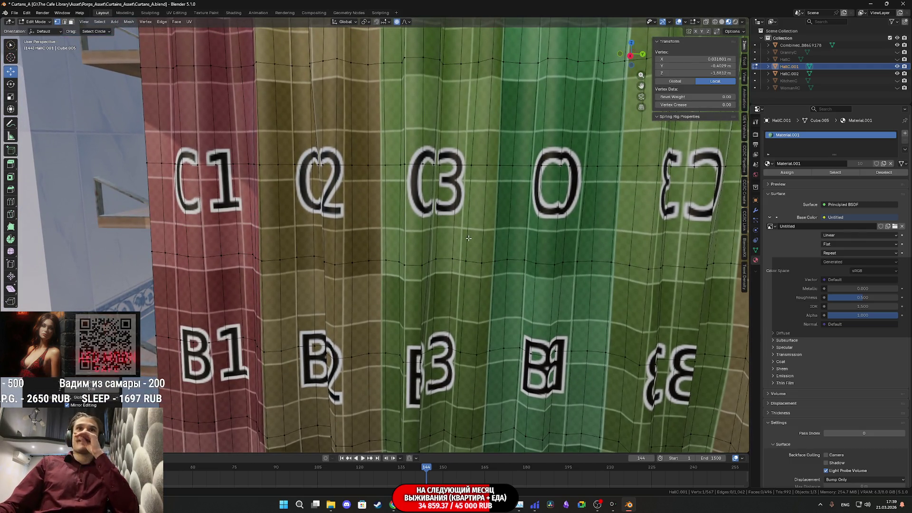
{"action": "mouse_move", "coordinate": [437, 230]}
{"action": "middle_mouse_down"}
{"action": "mouse_move", "coordinate": [446, 314]}
{"action": "mouse_move", "coordinate": [441, 244]}
{"action": "middle_mouse_up"}
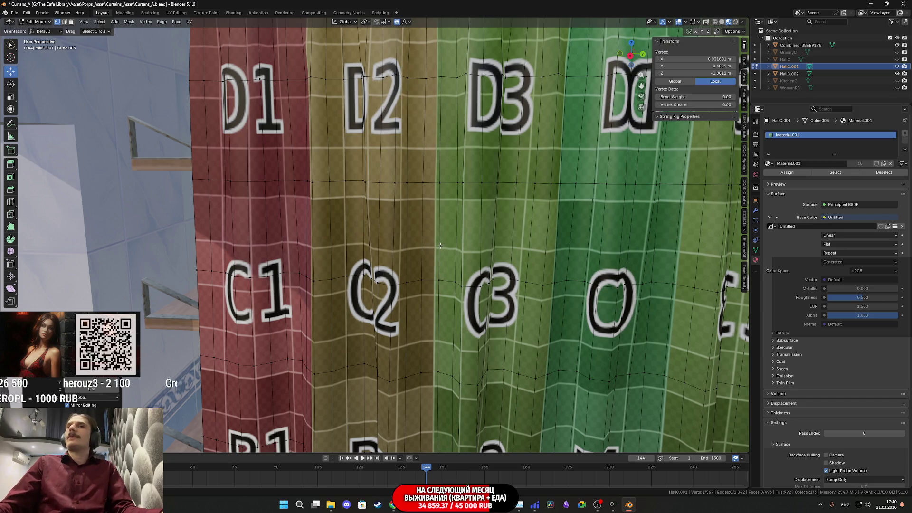
- Snap the 3D cursor to the curtain's top corner at the rod, ending in Object Mode
{"action": "right_click", "coordinate": [437, 222]}
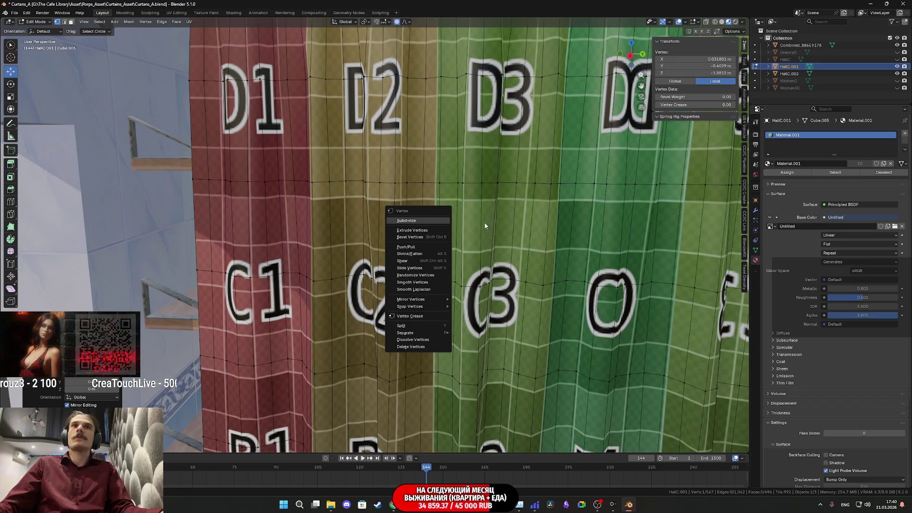
{"action": "mouse_move", "coordinate": [358, 224]}
{"action": "middle_mouse_down"}
{"action": "mouse_move", "coordinate": [433, 192]}
{"action": "mouse_move", "coordinate": [362, 227]}
{"action": "middle_mouse_up"}
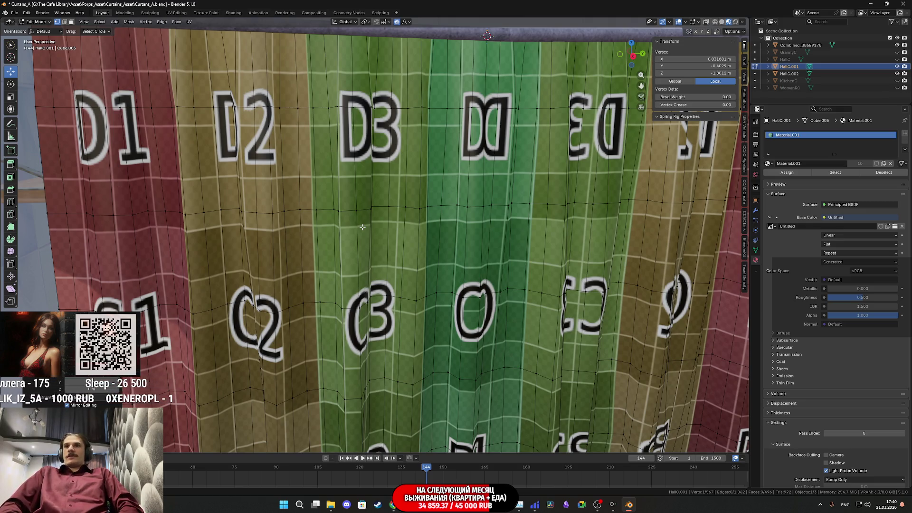
{"action": "mouse_move", "coordinate": [363, 227]}
{"action": "middle_mouse_down"}
{"action": "mouse_move", "coordinate": [416, 228]}
{"action": "mouse_move", "coordinate": [546, 206]}
{"action": "mouse_move", "coordinate": [417, 265]}
{"action": "mouse_move", "coordinate": [344, 213]}
{"action": "middle_mouse_up"}
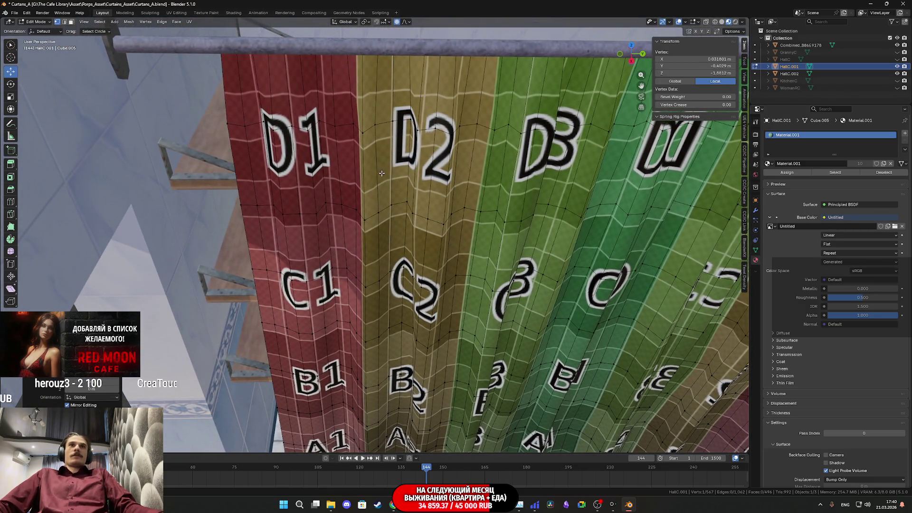
{"action": "key", "text": "Tab"}
{"action": "scroll", "coordinate": [481, 133], "scroll_direction": "down", "scroll_amount": 2}
{"action": "scroll", "coordinate": [497, 133], "scroll_direction": "up", "scroll_amount": 4}
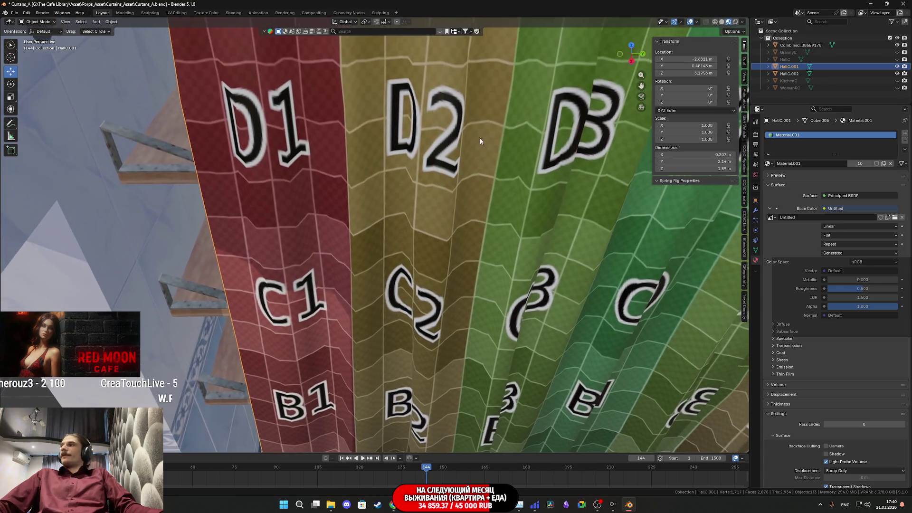
{"action": "scroll", "coordinate": [482, 140], "scroll_direction": "down", "scroll_amount": 2}
{"action": "key", "text": "Tab"}
{"action": "mouse_move", "coordinate": [468, 150]}
{"action": "middle_mouse_down"}
{"action": "mouse_move", "coordinate": [432, 169]}
{"action": "mouse_move", "coordinate": [414, 123]}
{"action": "middle_mouse_up"}
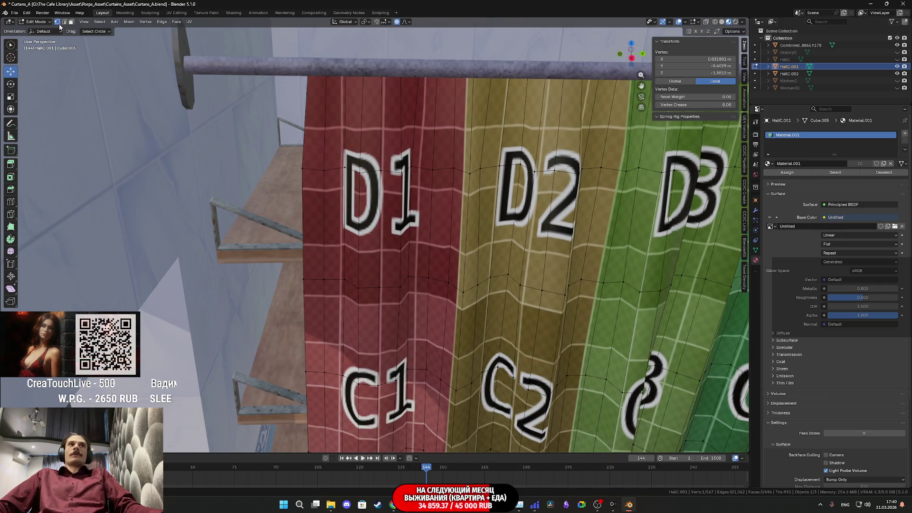
{"action": "scroll", "coordinate": [318, 80], "scroll_direction": "down", "scroll_amount": 2}
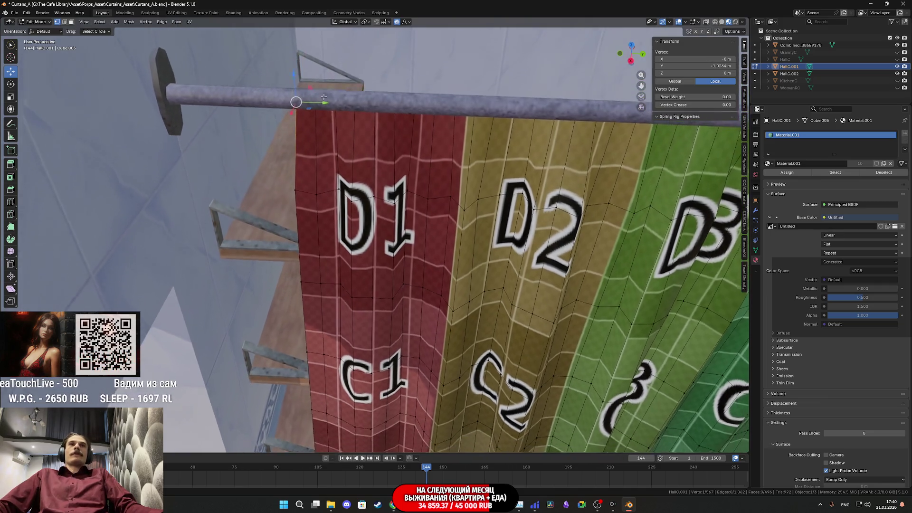
{"action": "scroll", "coordinate": [326, 79], "scroll_direction": "up", "scroll_amount": 2}
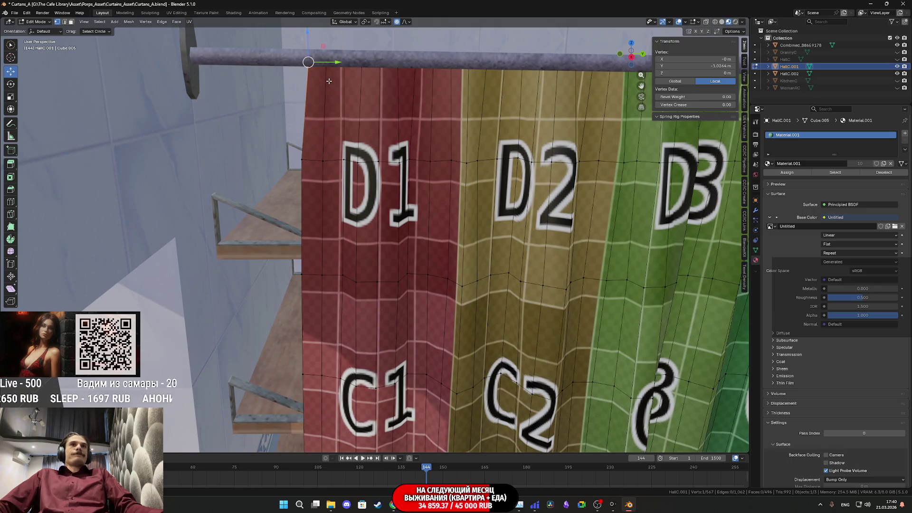
{"action": "key", "text": "ctrl+Tab"}
{"action": "key", "text": "Tab"}
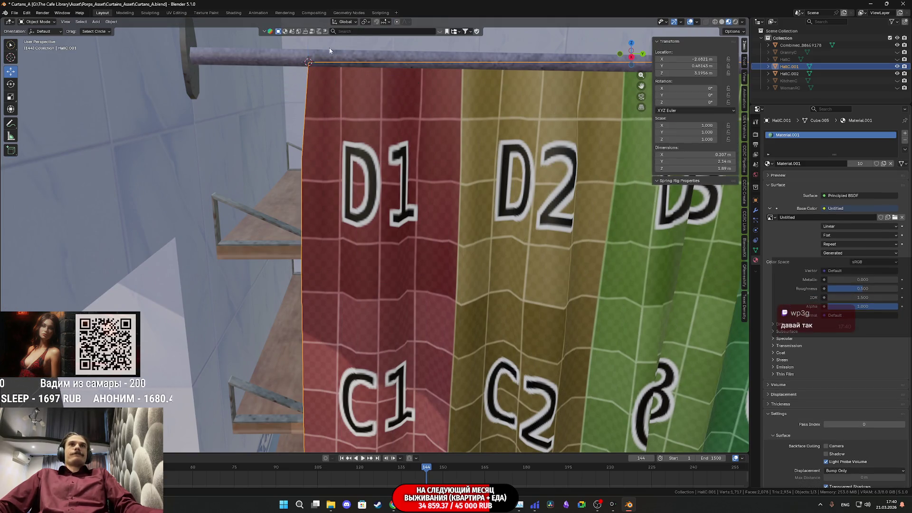
- Set HallC.001's origin to the 3D cursor at its top rod corner
{"action": "left_click", "coordinate": [111, 21]}
{"action": "mouse_move", "coordinate": [151, 37]}
{"action": "left_click", "coordinate": [219, 52]}
- Slide the curtain along the rod to Y −0.72 and inspect its colour-grid panels
{"action": "mouse_move", "coordinate": [437, 155]}
{"action": "middle_mouse_down"}
{"action": "mouse_move", "coordinate": [409, 162]}
{"action": "mouse_move", "coordinate": [347, 120]}
{"action": "middle_mouse_up"}
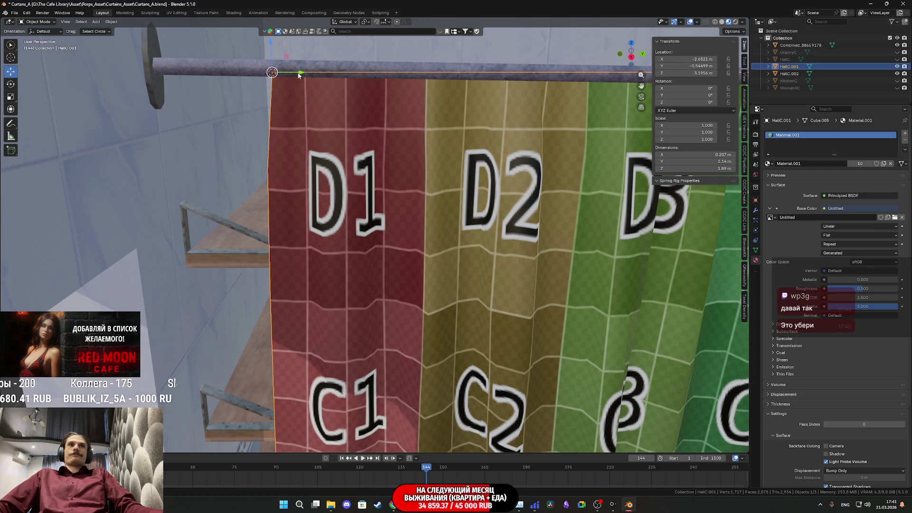
{"action": "left_click_drag", "start_coordinate": [296, 75], "coordinate": [197, 71]}
{"action": "mouse_move", "coordinate": [204, 85]}
{"action": "middle_mouse_down"}
{"action": "mouse_move", "coordinate": [293, 190]}
{"action": "mouse_move", "coordinate": [380, 234]}
{"action": "mouse_move", "coordinate": [234, 242]}
{"action": "mouse_move", "coordinate": [295, 223]}
{"action": "mouse_move", "coordinate": [317, 220]}
{"action": "mouse_move", "coordinate": [246, 274]}
{"action": "mouse_move", "coordinate": [230, 274]}
{"action": "mouse_move", "coordinate": [242, 260]}
{"action": "mouse_move", "coordinate": [244, 284]}
{"action": "mouse_move", "coordinate": [275, 256]}
{"action": "mouse_move", "coordinate": [251, 292]}
{"action": "mouse_move", "coordinate": [190, 266]}
{"action": "mouse_move", "coordinate": [133, 288]}
{"action": "mouse_move", "coordinate": [151, 293]}
{"action": "mouse_move", "coordinate": [218, 261]}
{"action": "mouse_move", "coordinate": [374, 281]}
{"action": "mouse_move", "coordinate": [355, 267]}
{"action": "middle_mouse_up"}
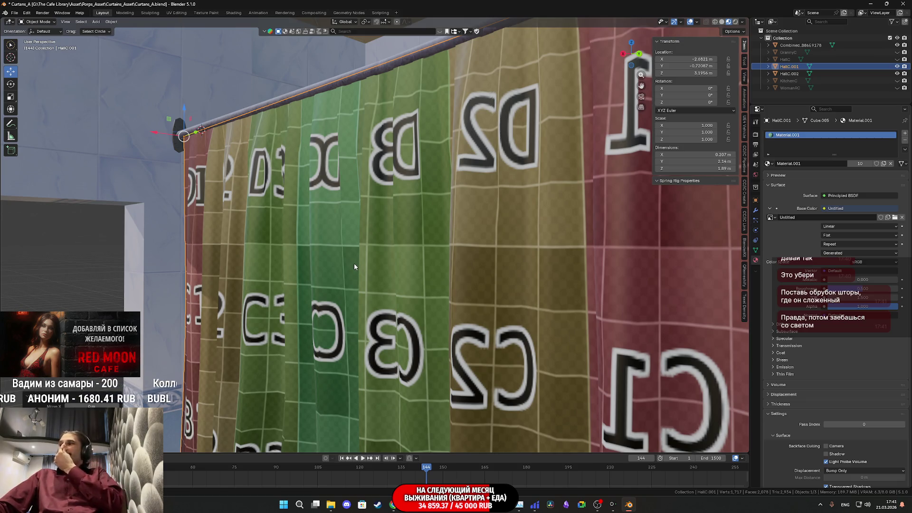
{"action": "middle_click_drag", "start_coordinate": [372, 280], "coordinate": [376, 259]}
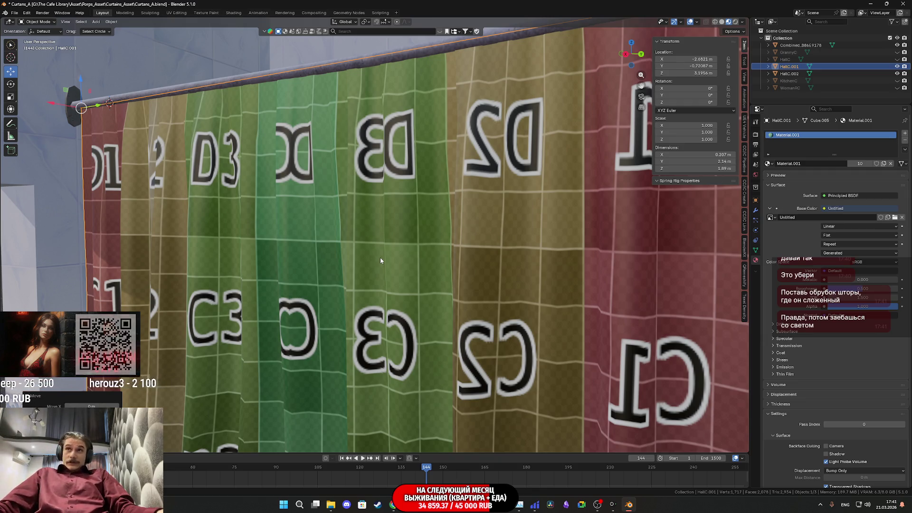
{"action": "scroll", "coordinate": [390, 252], "scroll_direction": "up", "scroll_amount": 1}
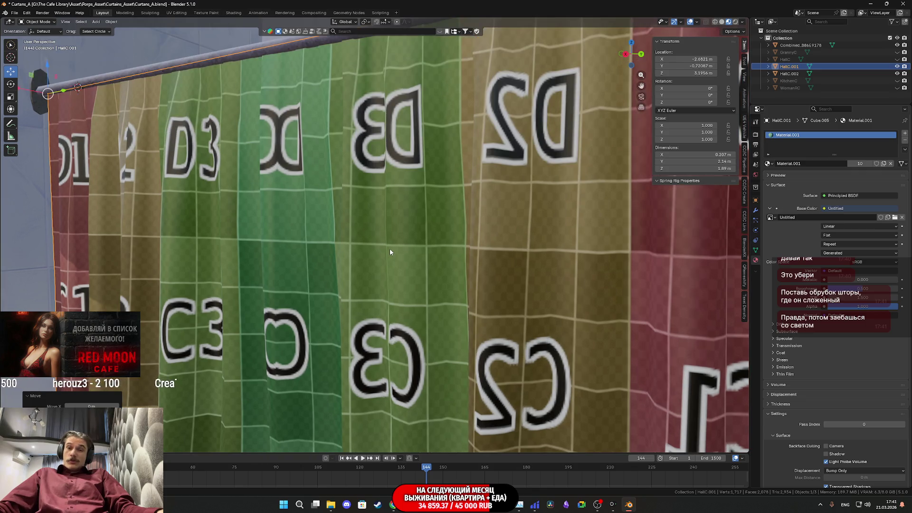
{"action": "scroll", "coordinate": [499, 278], "scroll_direction": "down", "scroll_amount": 2}
{"action": "scroll", "coordinate": [491, 278], "scroll_direction": "up", "scroll_amount": 2}
{"action": "mouse_move", "coordinate": [491, 278]}
{"action": "middle_mouse_down"}
{"action": "mouse_move", "coordinate": [420, 261]}
{"action": "mouse_move", "coordinate": [580, 282]}
{"action": "mouse_move", "coordinate": [462, 289]}
{"action": "mouse_move", "coordinate": [498, 149]}
{"action": "middle_mouse_up"}
{"action": "mouse_move", "coordinate": [465, 191]}
{"action": "middle_mouse_down"}
{"action": "mouse_move", "coordinate": [435, 220]}
{"action": "mouse_move", "coordinate": [312, 198]}
{"action": "mouse_move", "coordinate": [395, 240]}
{"action": "middle_mouse_up"}
{"action": "scroll", "coordinate": [413, 233], "scroll_direction": "down", "scroll_amount": 10}
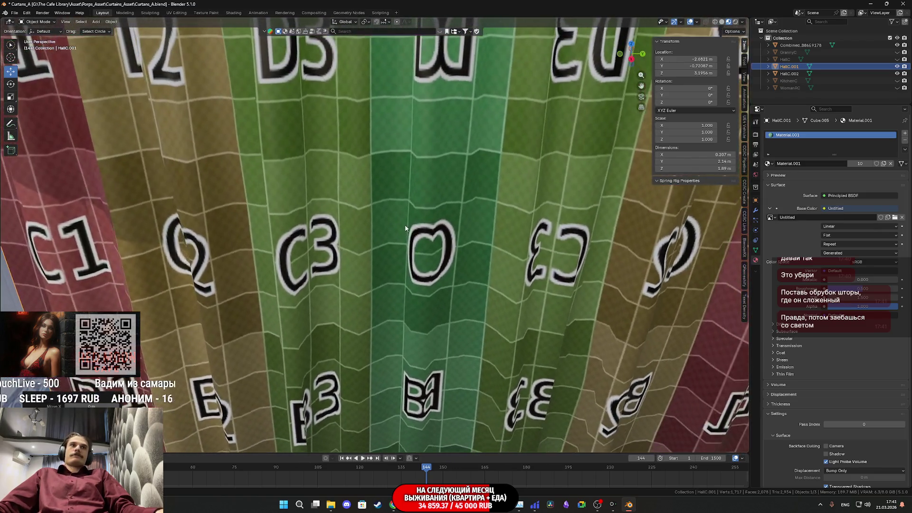
{"action": "scroll", "coordinate": [438, 234], "scroll_direction": "up", "scroll_amount": 10}
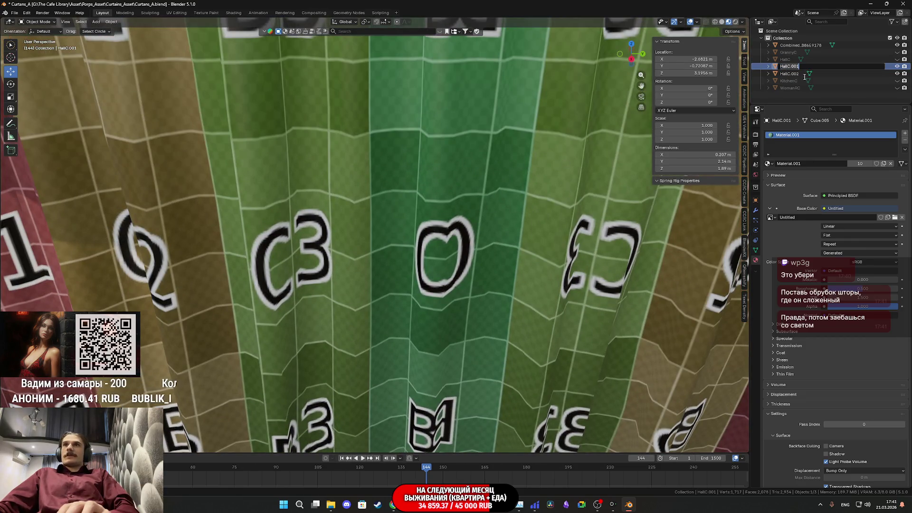
- Rename the HallC.001 curtain to BR_C_Close
{"action": "key", "text": "BackSpace"}
{"action": "key", "text": "BackSpace"}
{"action": "key", "text": "BackSpace"}
{"action": "type", "text": "BR_"}
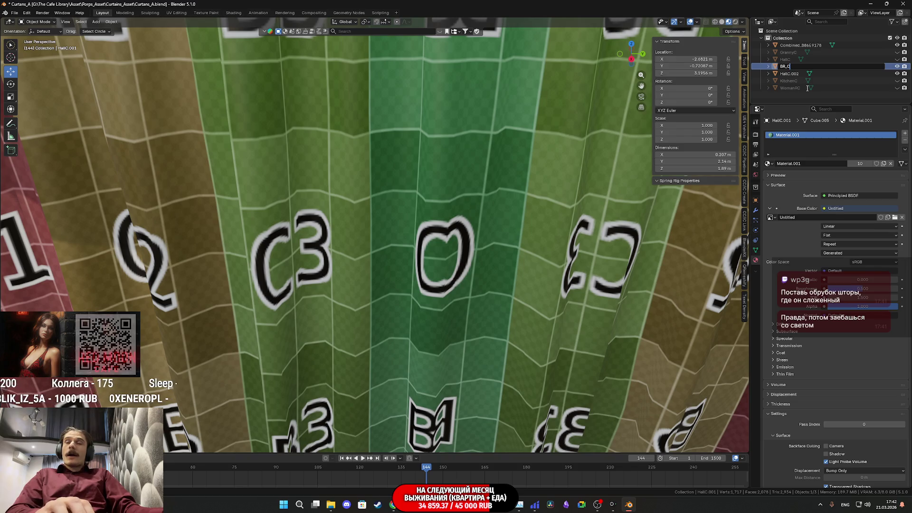
{"action": "type", "text": "Clos"}
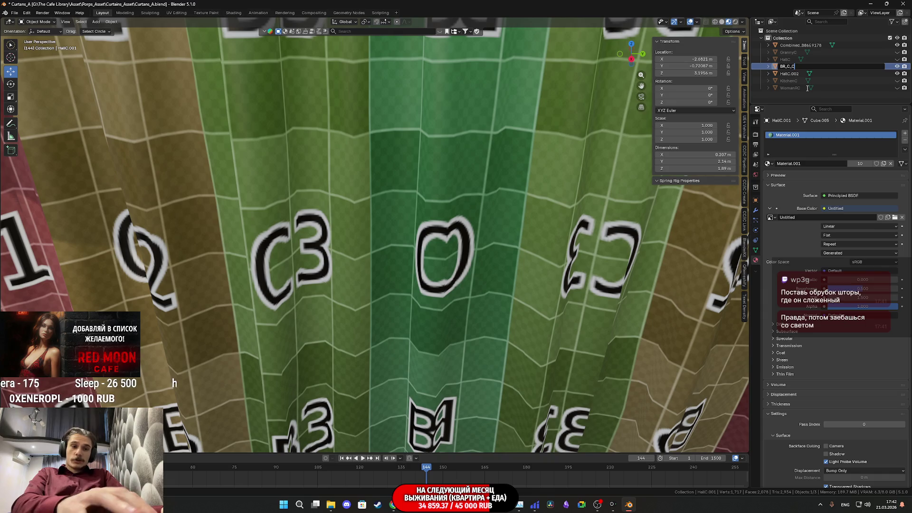
{"action": "type", "text": "e"}
{"action": "key", "text": "Return"}
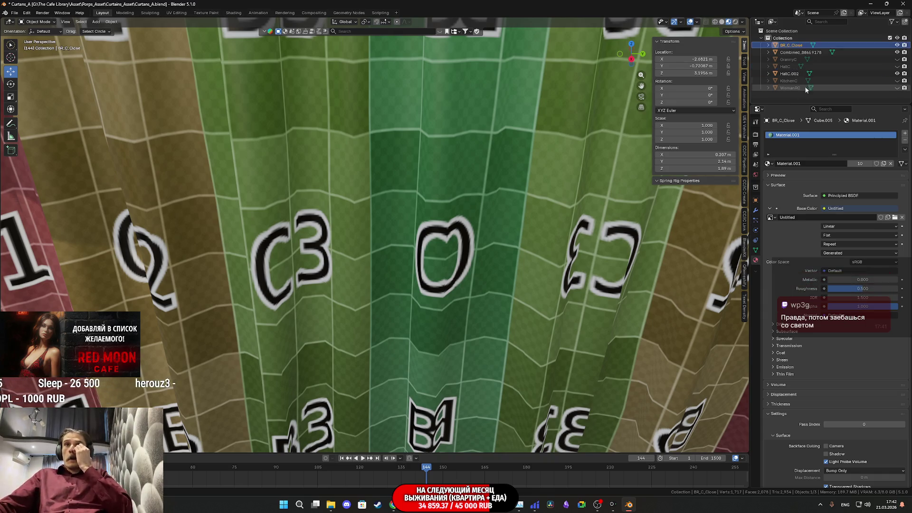
{"action": "key", "text": "KP_Decimal"}
{"action": "scroll", "coordinate": [601, 246], "scroll_direction": "down", "scroll_amount": 5}
- Select the bunched-up second curtain, BR_C_Open
{"action": "left_click", "coordinate": [606, 246]}
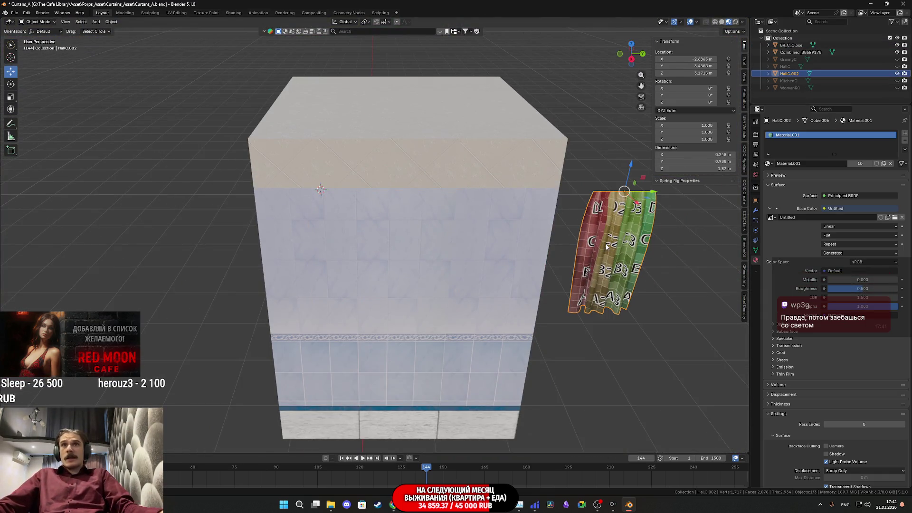
{"action": "middle_click_drag", "start_coordinate": [607, 247], "coordinate": [489, 261], "text": "shift"}
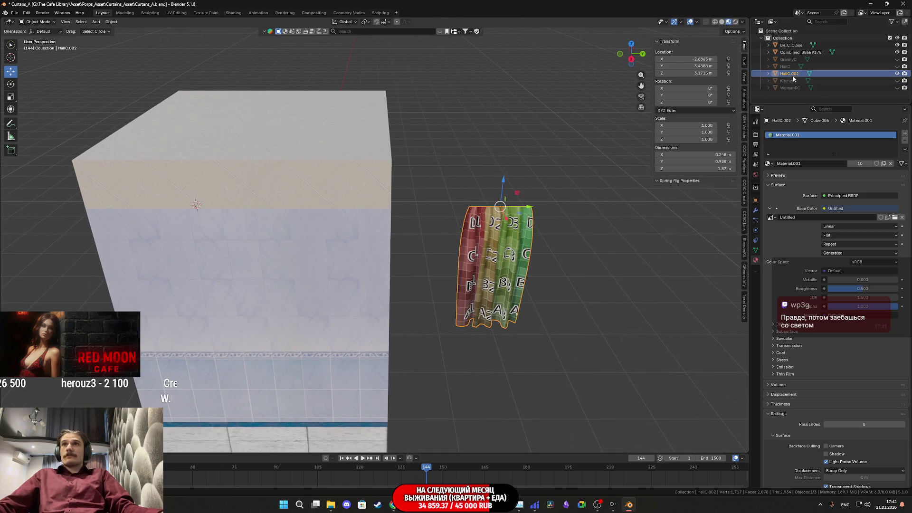
{"action": "left_click", "coordinate": [792, 46]}
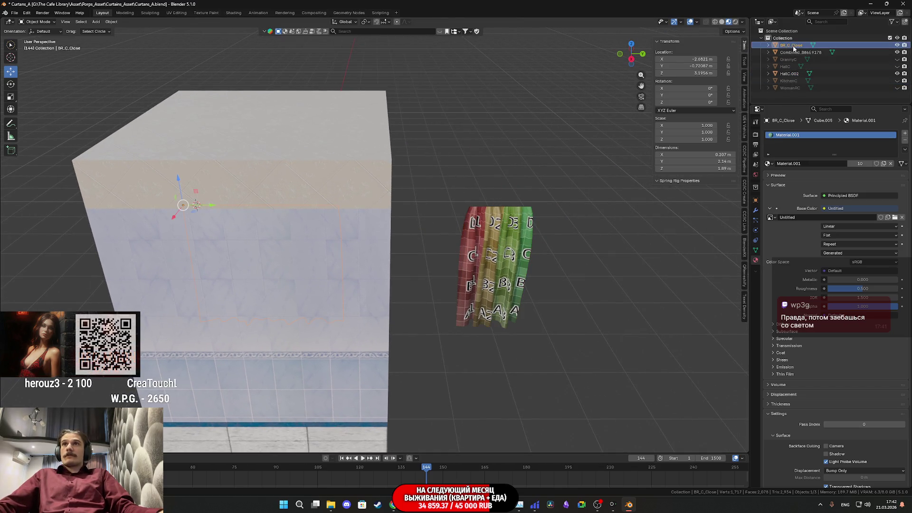
{"action": "key", "text": "Escape"}
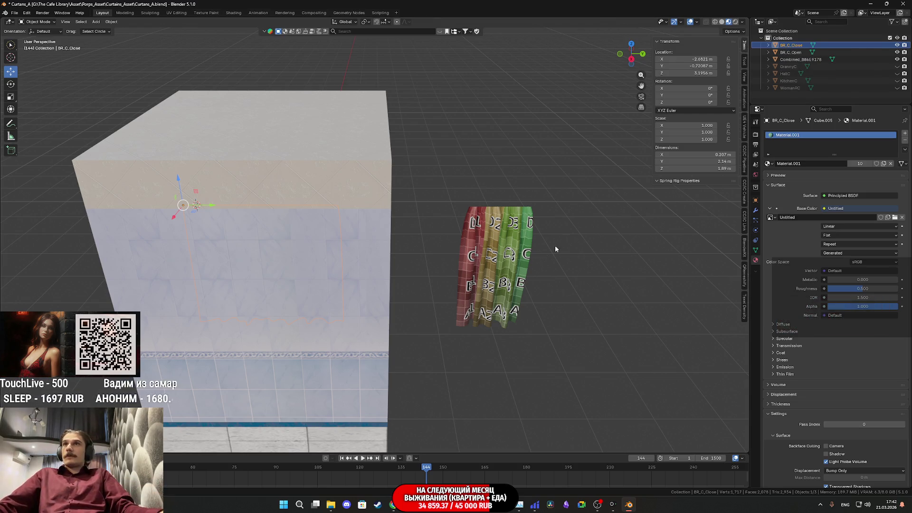
{"action": "scroll", "coordinate": [510, 271], "scroll_direction": "up", "scroll_amount": 3}
{"action": "left_click", "coordinate": [550, 275]}
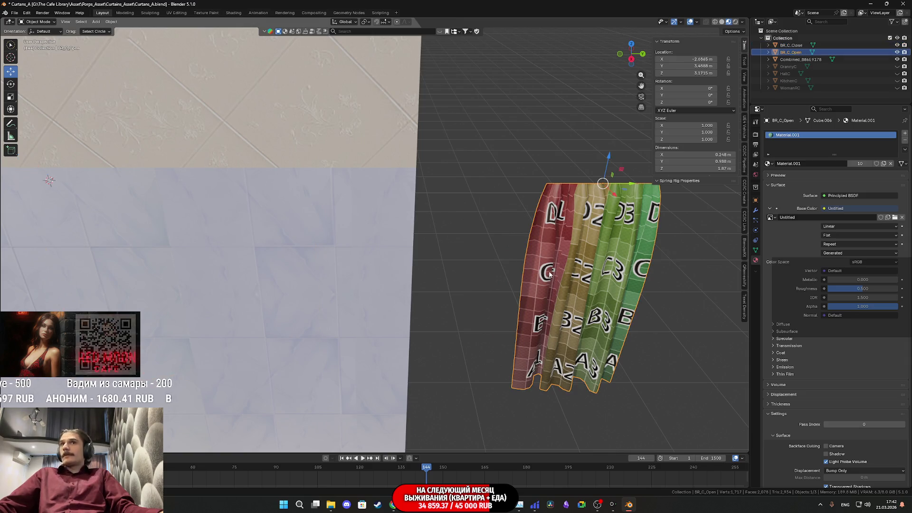
- Snap the 3D cursor to BR_C_Open's top corner vertex and return to Object Mode
{"action": "key", "text": "KP_Decimal"}
{"action": "key", "text": "Tab"}
{"action": "scroll", "coordinate": [469, 284], "scroll_direction": "up", "scroll_amount": 3}
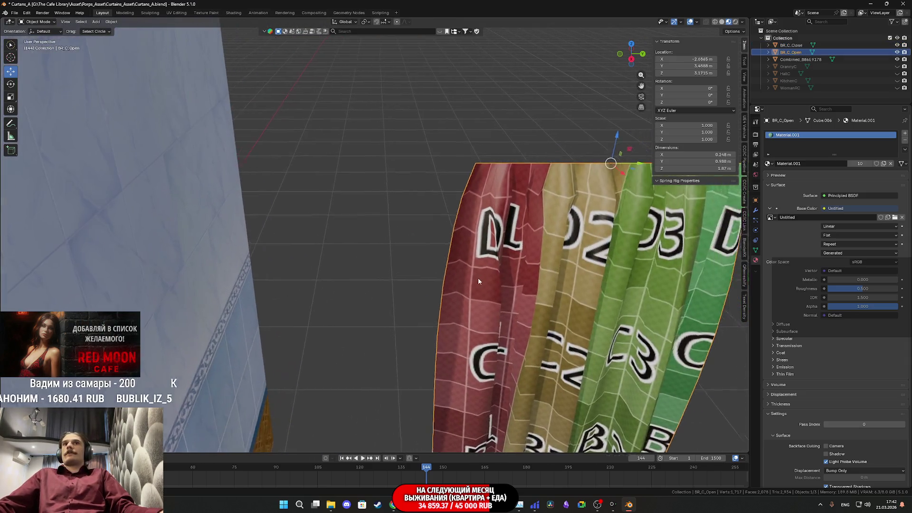
{"action": "left_click", "coordinate": [412, 182], "text": "alt"}
{"action": "left_click", "coordinate": [411, 183]}
{"action": "key", "text": "shift+s"}
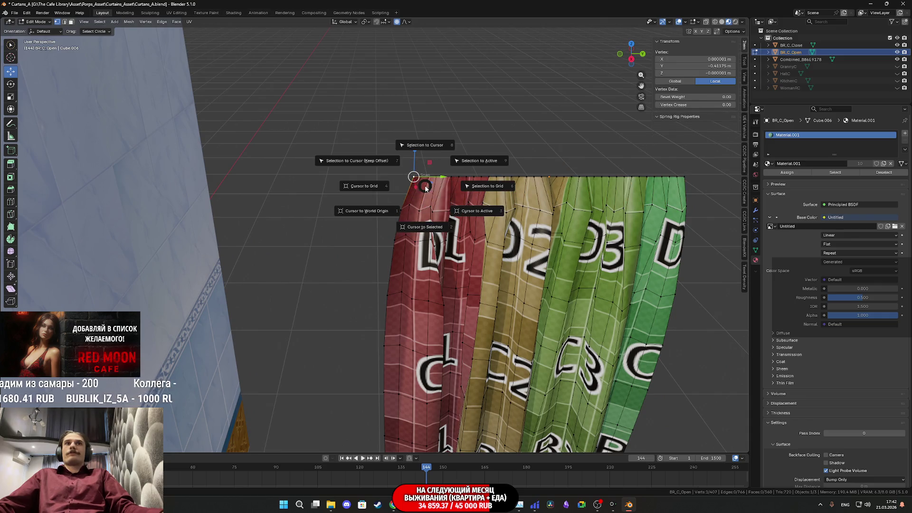
{"action": "left_click", "coordinate": [431, 231]}
{"action": "key", "text": "Tab"}
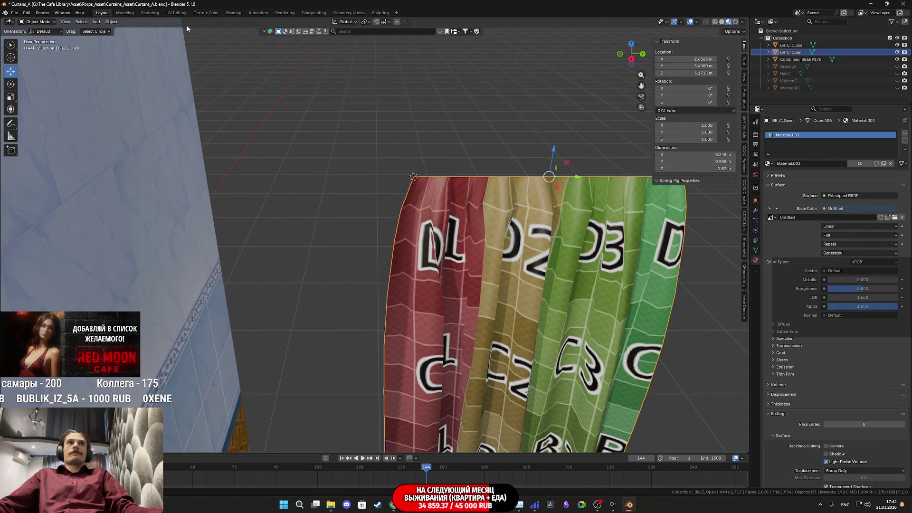
- Set BR_C_Open's origin to the 3D cursor, at X -2.0565, Y 3.077, Z 3.1735 m
{"action": "left_click", "coordinate": [114, 22]}
{"action": "mouse_move", "coordinate": [129, 34]}
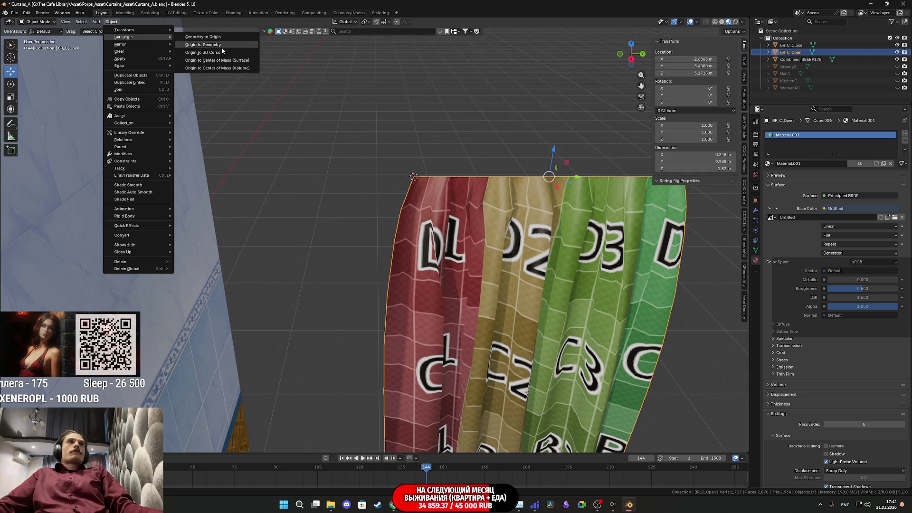
{"action": "left_click", "coordinate": [218, 54]}
{"action": "scroll", "coordinate": [416, 208], "scroll_direction": "down", "scroll_amount": 5}
{"action": "mouse_move", "coordinate": [416, 208]}
{"action": "middle_mouse_down", "text": "shift"}
{"action": "mouse_move", "coordinate": [401, 226]}
{"action": "mouse_move", "coordinate": [478, 212]}
{"action": "mouse_move", "coordinate": [474, 221]}
{"action": "mouse_move", "coordinate": [374, 215]}
{"action": "mouse_move", "coordinate": [458, 191]}
{"action": "middle_mouse_up", "text": "shift"}
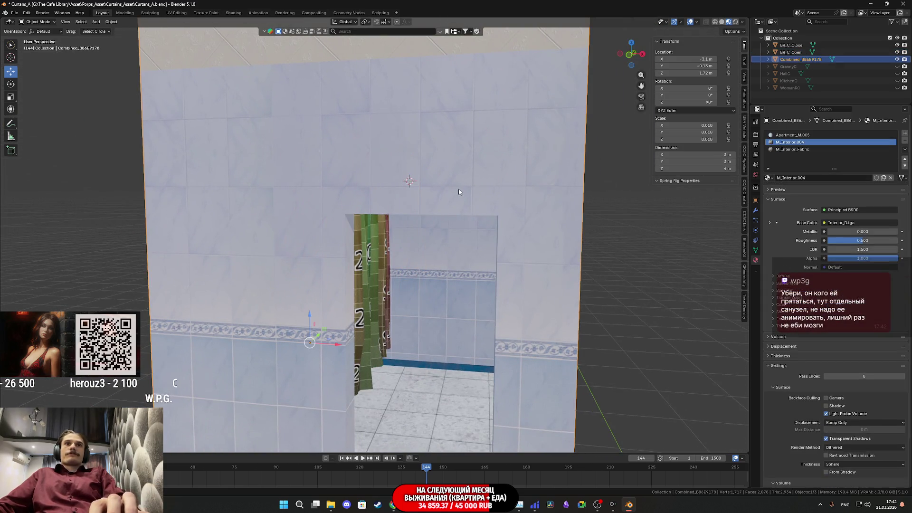
- Hide BR_C_Close and move BR_C_Open along the Y axis toward the bathroom rod
{"action": "left_click", "coordinate": [383, 273]}
{"action": "middle_click_drag", "start_coordinate": [383, 273], "coordinate": [361, 271]}
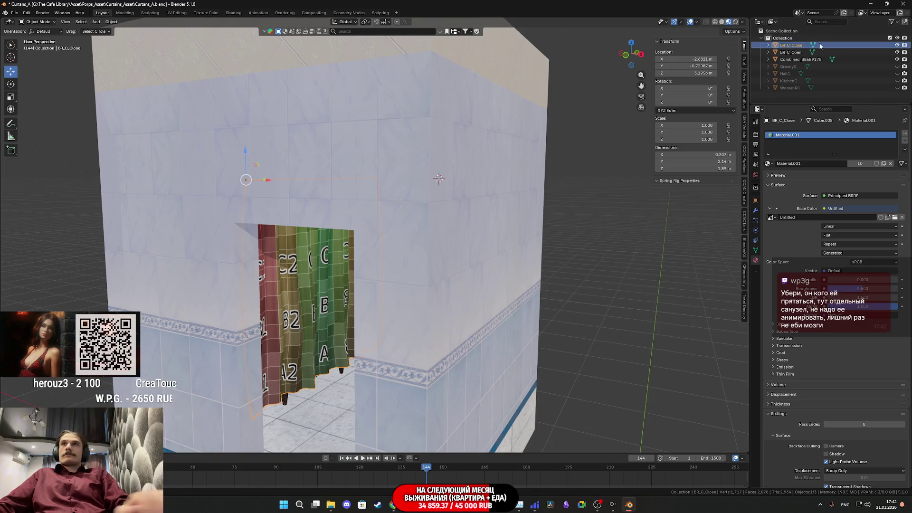
{"action": "left_click", "coordinate": [897, 45]}
{"action": "left_click", "coordinate": [790, 53]}
{"action": "mouse_move", "coordinate": [532, 185]}
{"action": "middle_mouse_down"}
{"action": "mouse_move", "coordinate": [546, 190]}
{"action": "mouse_move", "coordinate": [517, 172]}
{"action": "middle_mouse_up"}
{"action": "key", "text": "g"}
{"action": "key", "text": "y"}
{"action": "left_click", "coordinate": [199, 216]}
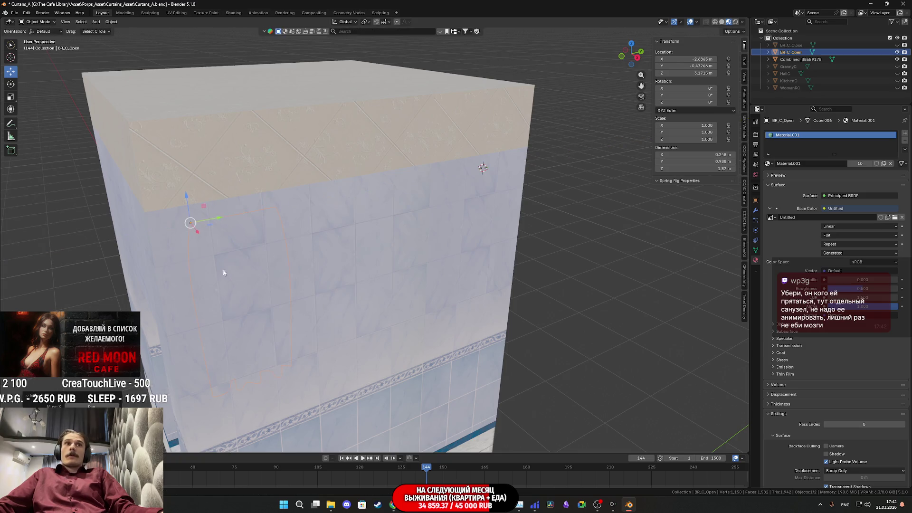
- Refine the open curtain's placement on the rail to X -2.0565, Y -0.65919, Z 3.196 m
{"action": "scroll", "coordinate": [164, 255], "scroll_direction": "up", "scroll_amount": 5}
{"action": "mouse_move", "coordinate": [163, 255]}
{"action": "middle_mouse_down"}
{"action": "mouse_move", "coordinate": [405, 232]}
{"action": "mouse_move", "coordinate": [361, 222]}
{"action": "mouse_move", "coordinate": [465, 208]}
{"action": "middle_mouse_up"}
{"action": "scroll", "coordinate": [361, 222], "scroll_direction": "up", "scroll_amount": 3}
{"action": "scroll", "coordinate": [361, 221], "scroll_direction": "down", "scroll_amount": 3}
{"action": "scroll", "coordinate": [465, 208], "scroll_direction": "up", "scroll_amount": 3}
{"action": "mouse_move", "coordinate": [415, 143]}
{"action": "left_mouse_down"}
{"action": "mouse_move", "coordinate": [285, 129]}
{"action": "mouse_move", "coordinate": [309, 127]}
{"action": "left_mouse_up"}
{"action": "middle_click_drag", "start_coordinate": [342, 206], "coordinate": [355, 106]}
{"action": "scroll", "coordinate": [355, 106], "scroll_direction": "up", "scroll_amount": 2}
{"action": "mouse_move", "coordinate": [341, 144]}
{"action": "middle_mouse_down"}
{"action": "mouse_move", "coordinate": [357, 186]}
{"action": "mouse_move", "coordinate": [363, 169]}
{"action": "mouse_move", "coordinate": [374, 207]}
{"action": "middle_mouse_up"}
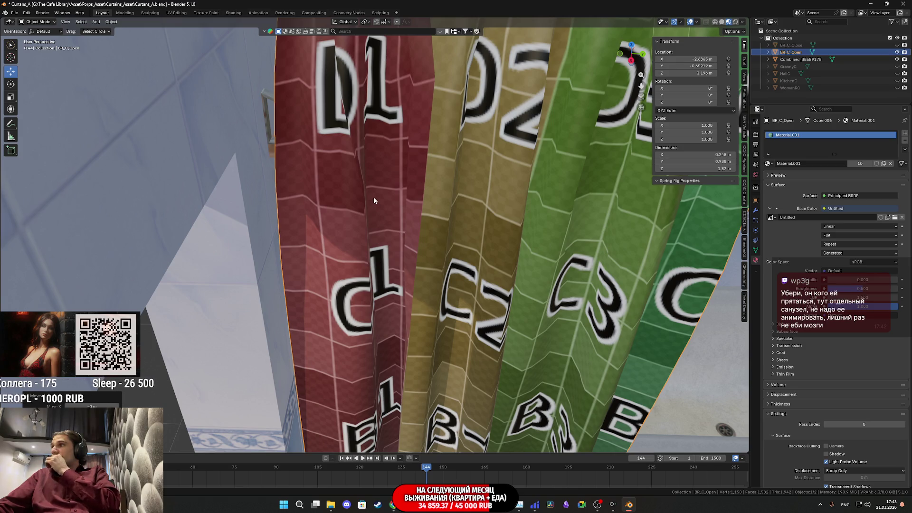
{"action": "scroll", "coordinate": [389, 223], "scroll_direction": "up", "scroll_amount": 2}
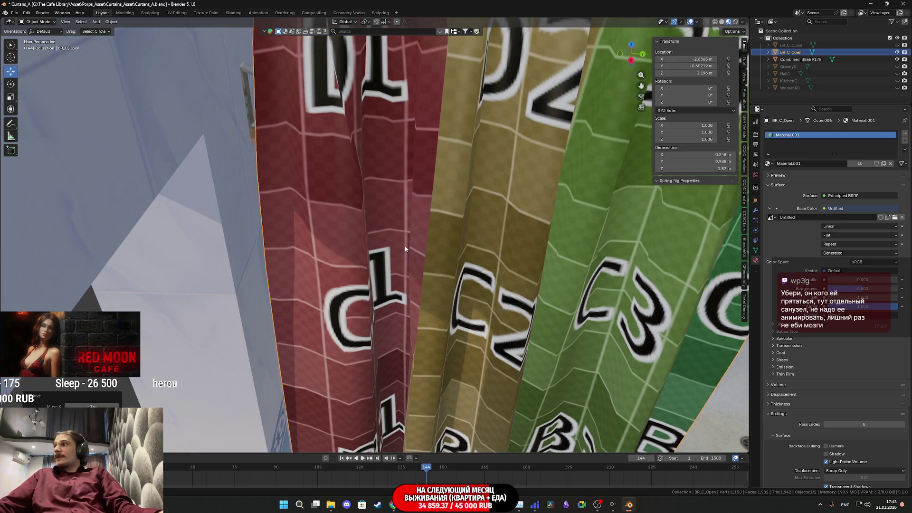
{"action": "scroll", "coordinate": [405, 249], "scroll_direction": "up", "scroll_amount": 1}
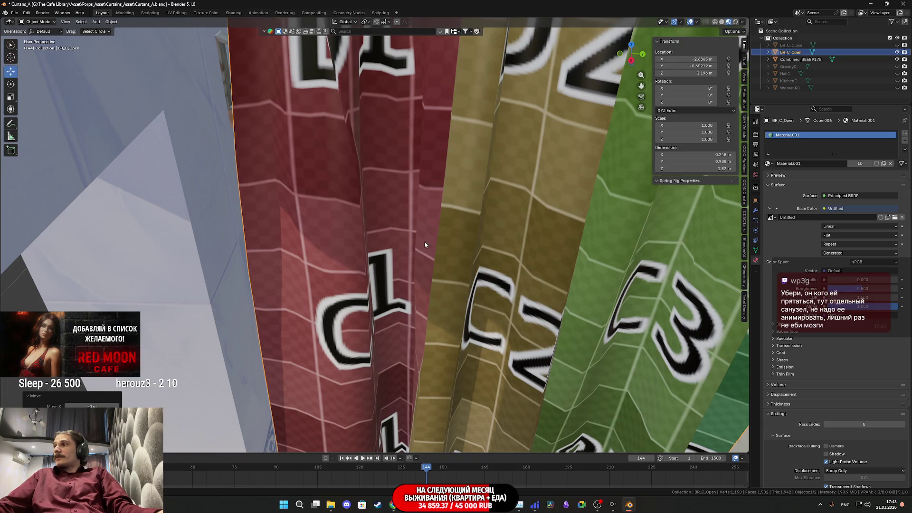
- Delete the Combined_B86E9178 bathroom wall box
{"action": "right_click", "coordinate": [441, 242]}
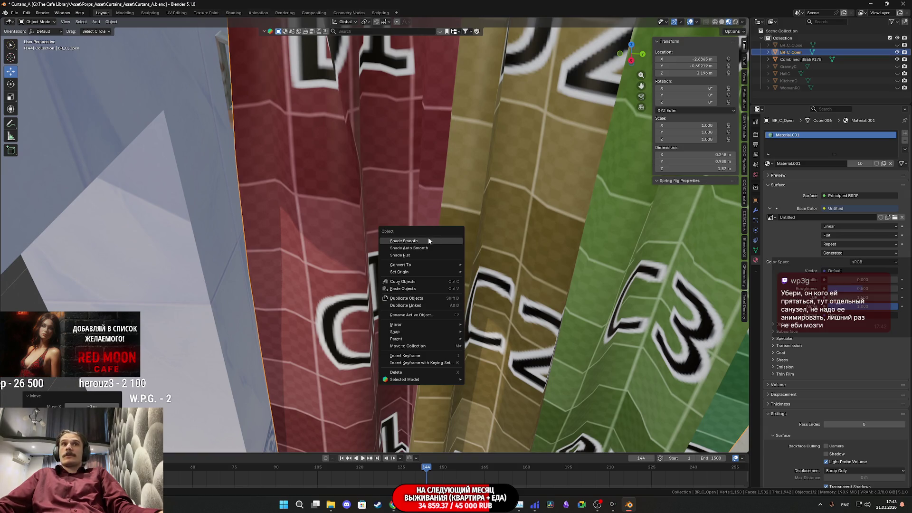
{"action": "mouse_move", "coordinate": [323, 235]}
{"action": "middle_mouse_down"}
{"action": "mouse_move", "coordinate": [523, 221]}
{"action": "mouse_move", "coordinate": [487, 181]}
{"action": "mouse_move", "coordinate": [75, 72]}
{"action": "mouse_move", "coordinate": [342, 235]}
{"action": "mouse_move", "coordinate": [107, 85]}
{"action": "mouse_move", "coordinate": [311, 223]}
{"action": "mouse_move", "coordinate": [202, 212]}
{"action": "mouse_move", "coordinate": [239, 176]}
{"action": "mouse_move", "coordinate": [303, 232]}
{"action": "mouse_move", "coordinate": [252, 217]}
{"action": "mouse_move", "coordinate": [307, 178]}
{"action": "mouse_move", "coordinate": [314, 208]}
{"action": "mouse_move", "coordinate": [415, 249]}
{"action": "mouse_move", "coordinate": [361, 214]}
{"action": "mouse_move", "coordinate": [387, 194]}
{"action": "mouse_move", "coordinate": [285, 228]}
{"action": "mouse_move", "coordinate": [167, 232]}
{"action": "mouse_move", "coordinate": [617, 192]}
{"action": "mouse_move", "coordinate": [496, 264]}
{"action": "mouse_move", "coordinate": [522, 279]}
{"action": "mouse_move", "coordinate": [458, 279]}
{"action": "mouse_move", "coordinate": [458, 305]}
{"action": "mouse_move", "coordinate": [428, 236]}
{"action": "mouse_move", "coordinate": [426, 158]}
{"action": "mouse_move", "coordinate": [431, 209]}
{"action": "mouse_move", "coordinate": [433, 160]}
{"action": "mouse_move", "coordinate": [415, 255]}
{"action": "mouse_move", "coordinate": [484, 311]}
{"action": "mouse_move", "coordinate": [474, 206]}
{"action": "middle_mouse_up"}
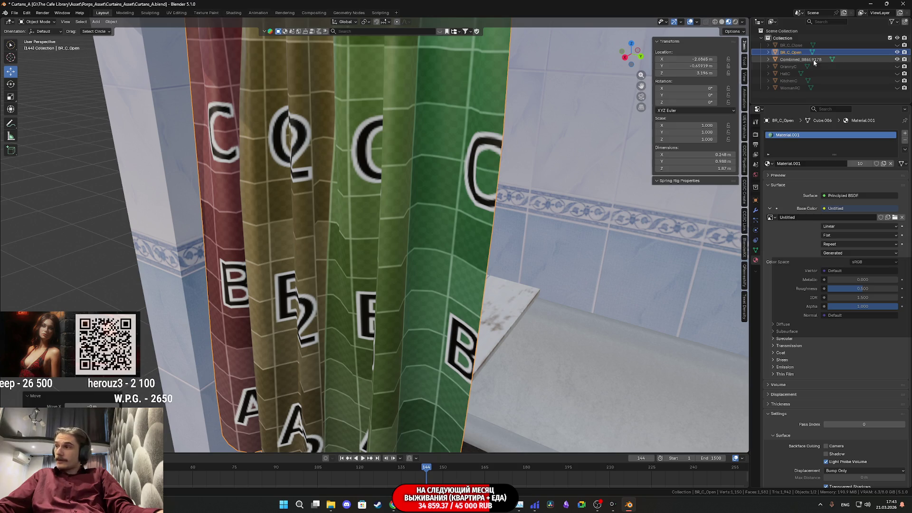
{"action": "scroll", "coordinate": [474, 224], "scroll_direction": "down", "scroll_amount": 6}
{"action": "scroll", "coordinate": [519, 243], "scroll_direction": "down", "scroll_amount": 5}
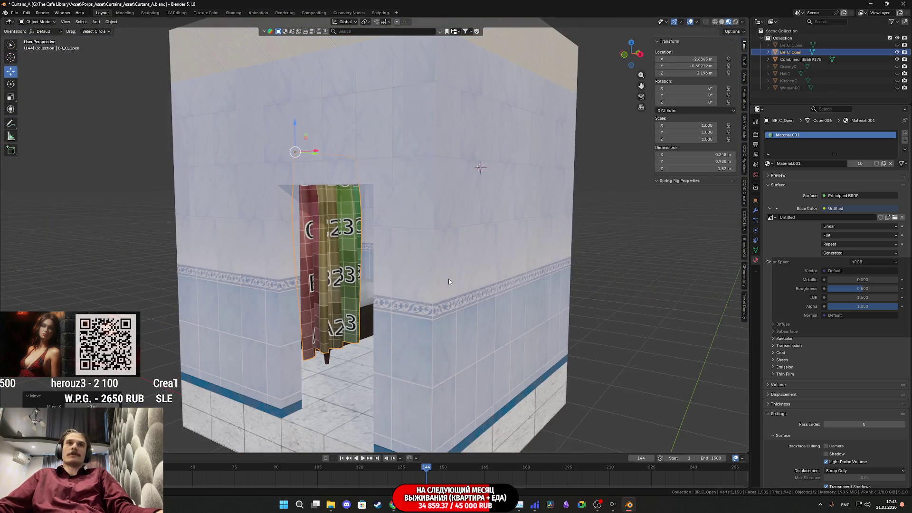
{"action": "left_click", "coordinate": [484, 245]}
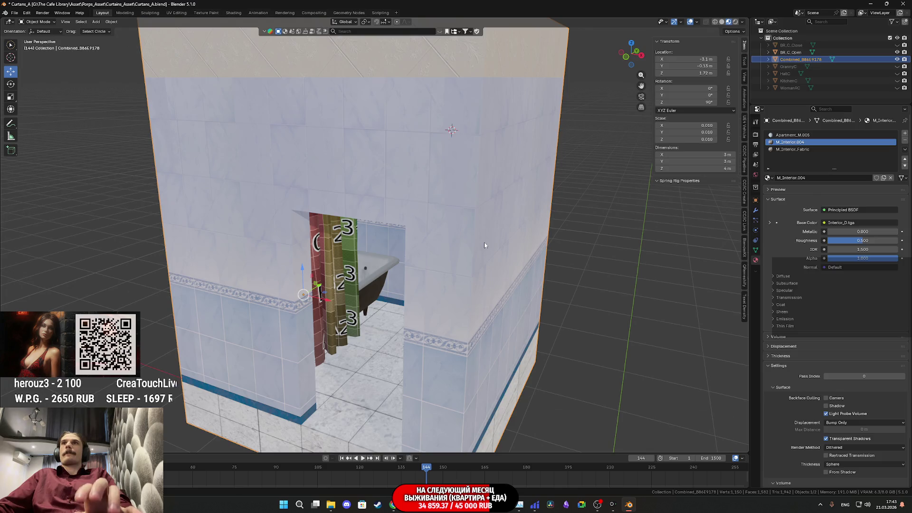
{"action": "key", "text": "Delete"}
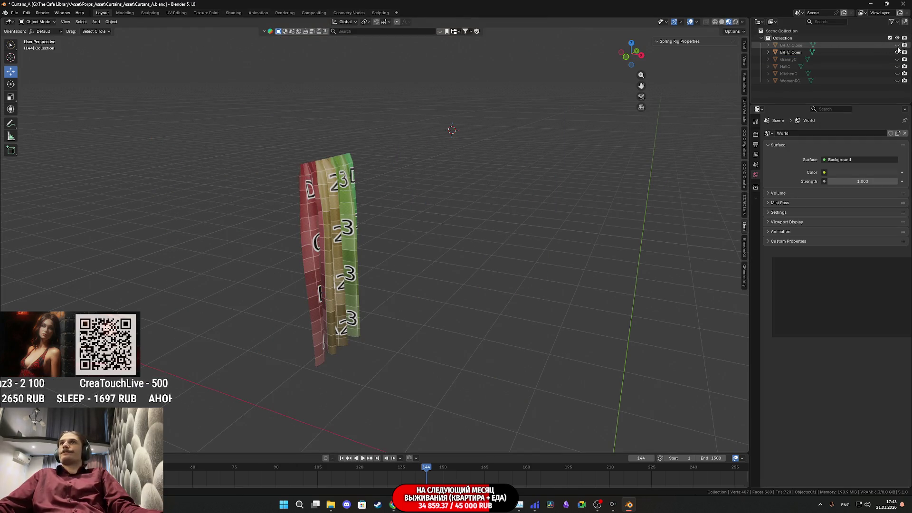
- Unhide BR_C_Close, keep WomanRC hidden, select both curtains and switch to UV Editing
{"action": "left_click", "coordinate": [896, 80]}
{"action": "left_click", "coordinate": [896, 45]}
{"action": "left_click", "coordinate": [897, 81]}
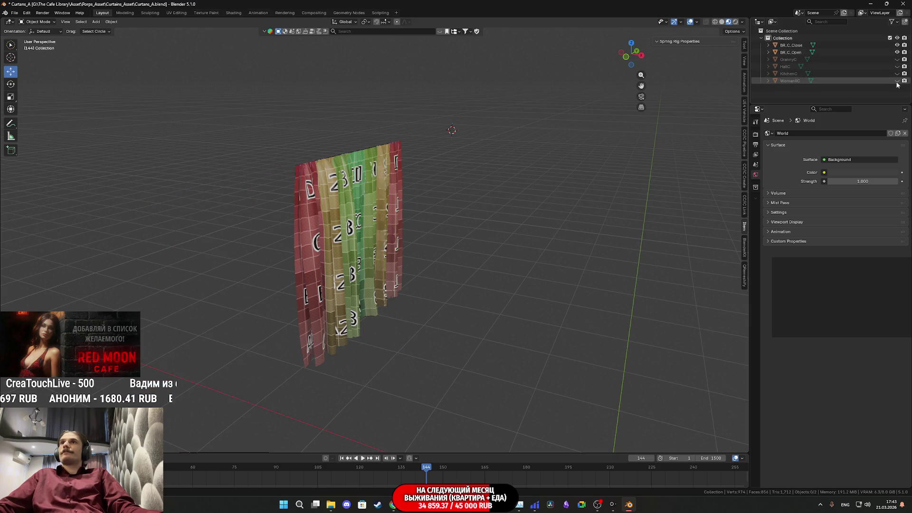
{"action": "middle_click_drag", "start_coordinate": [517, 183], "coordinate": [445, 197]}
{"action": "key", "text": "a"}
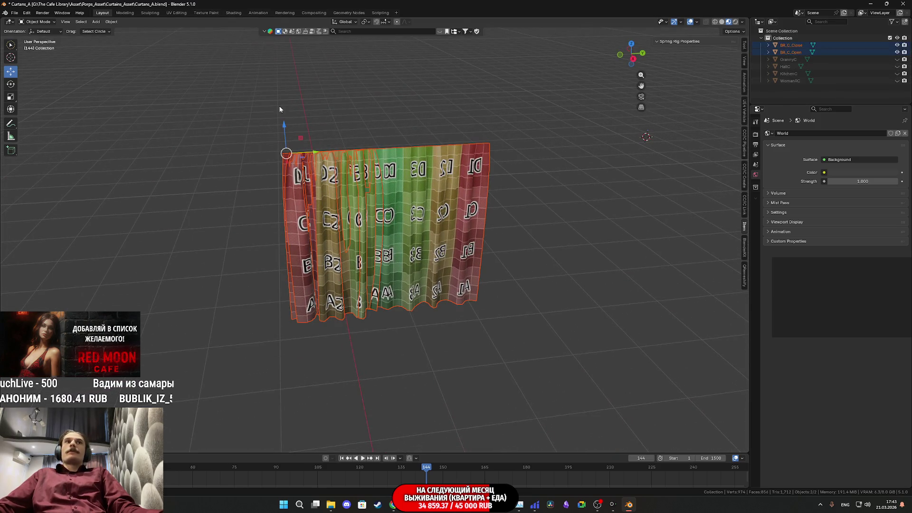
{"action": "left_click", "coordinate": [175, 13]}
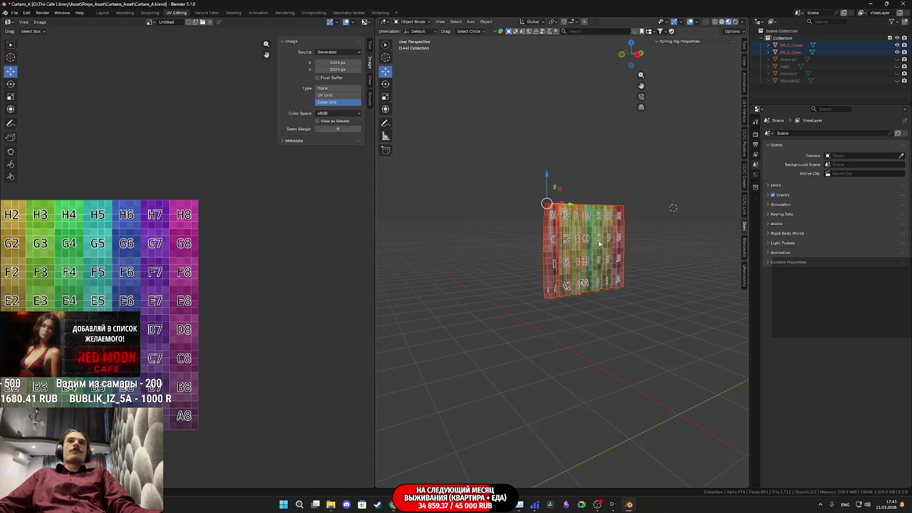
- Select only BR_C_Close and BR_C_Open and enter Edit Mode to show their UVs
{"action": "scroll", "coordinate": [217, 273], "scroll_direction": "down", "scroll_amount": 2}
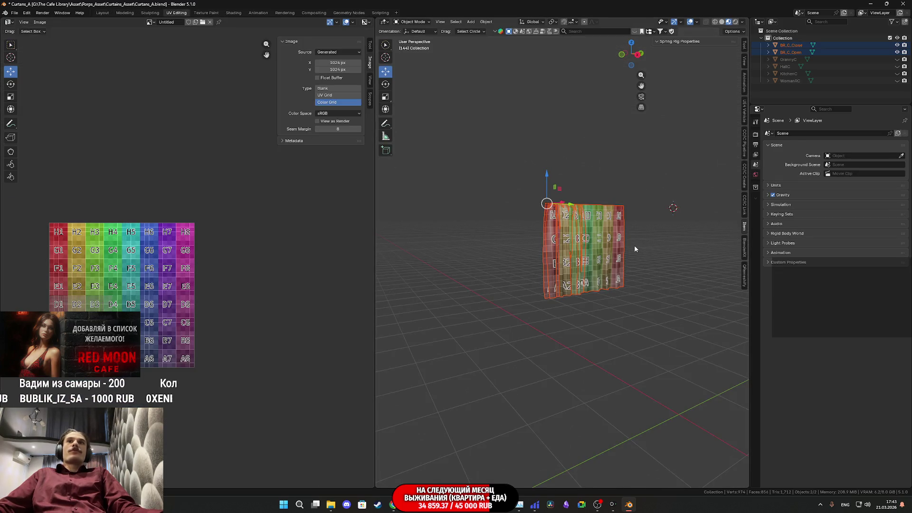
{"action": "key", "text": "alt+a"}
{"action": "scroll", "coordinate": [584, 247], "scroll_direction": "up", "scroll_amount": 2}
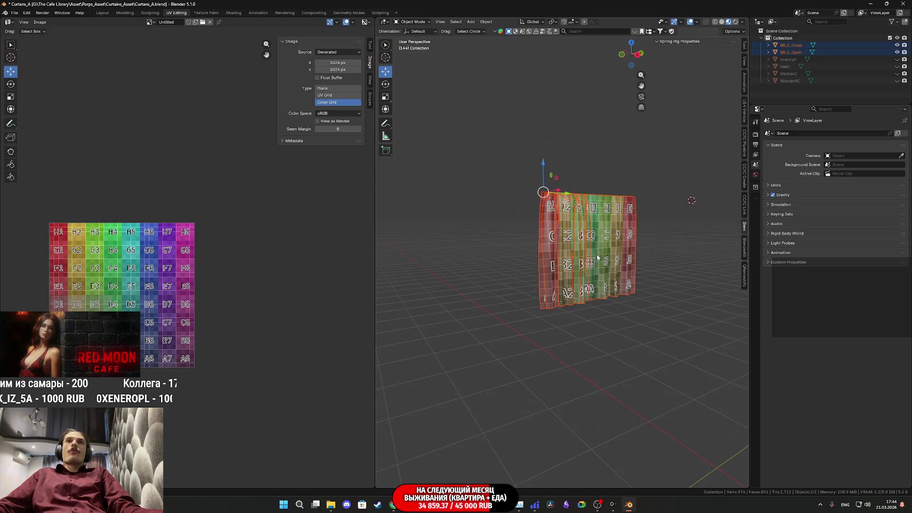
{"action": "left_click", "coordinate": [790, 45]}
{"action": "left_click", "coordinate": [791, 52], "text": "ctrl"}
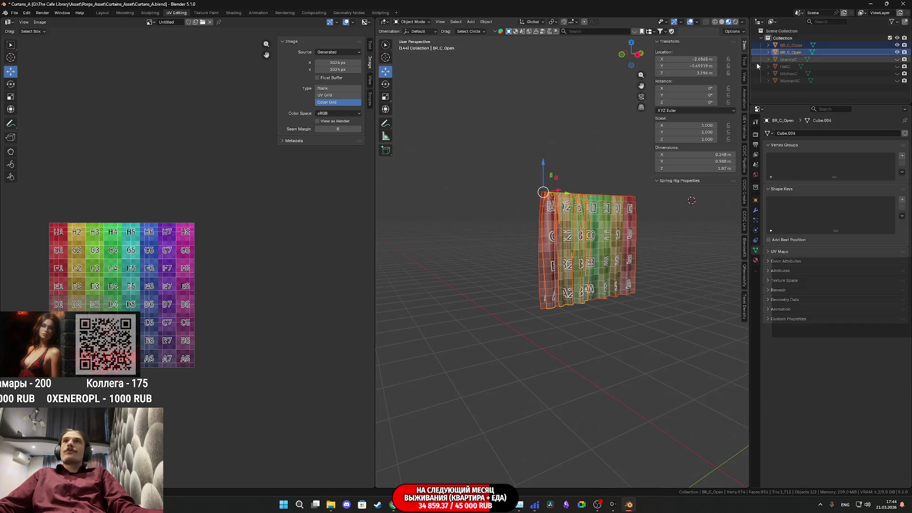
{"action": "key", "text": "Tab"}
{"action": "scroll", "coordinate": [143, 266], "scroll_direction": "up", "scroll_amount": 3}
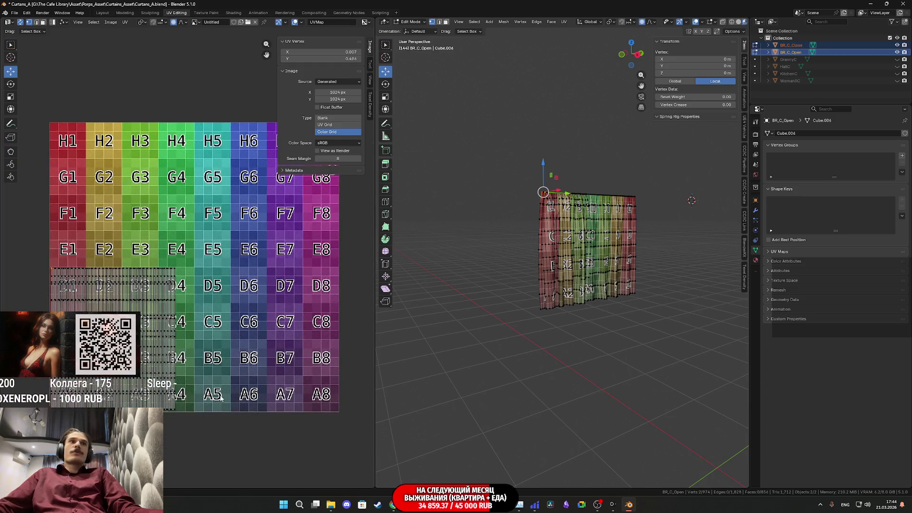
- With face select and proportional editing off, slide the curtain's UV island right across the grid
{"action": "middle_click_drag", "start_coordinate": [190, 285], "coordinate": [216, 311]}
{"action": "left_click_drag", "start_coordinate": [218, 410], "coordinate": [32, 234]}
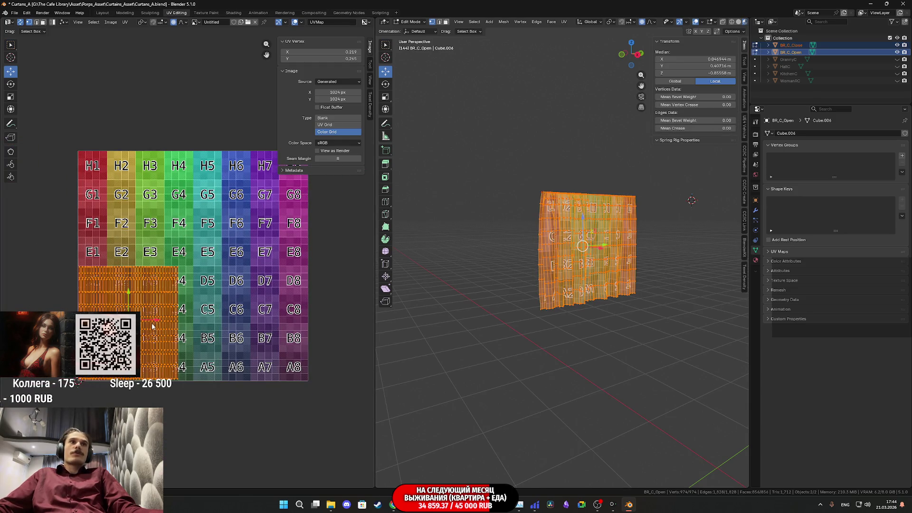
{"action": "key", "text": "g"}
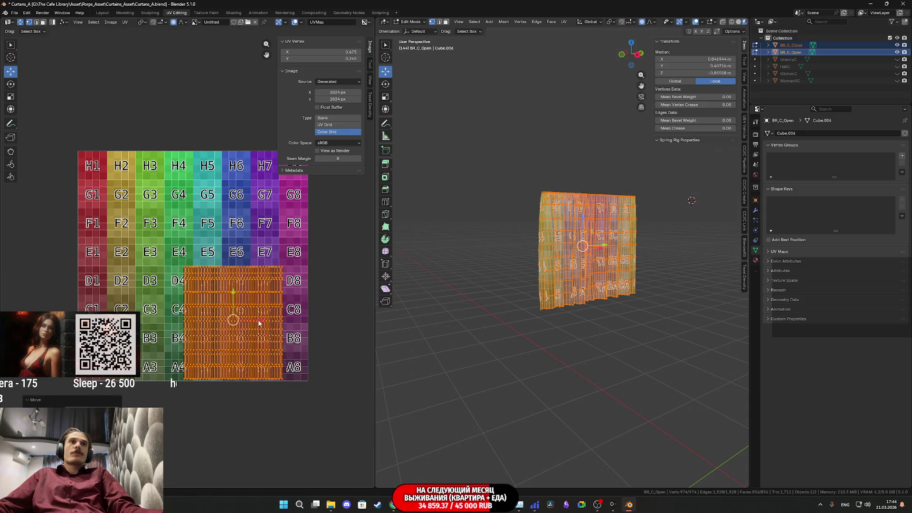
{"action": "key", "text": "Escape"}
{"action": "left_click", "coordinate": [42, 23]}
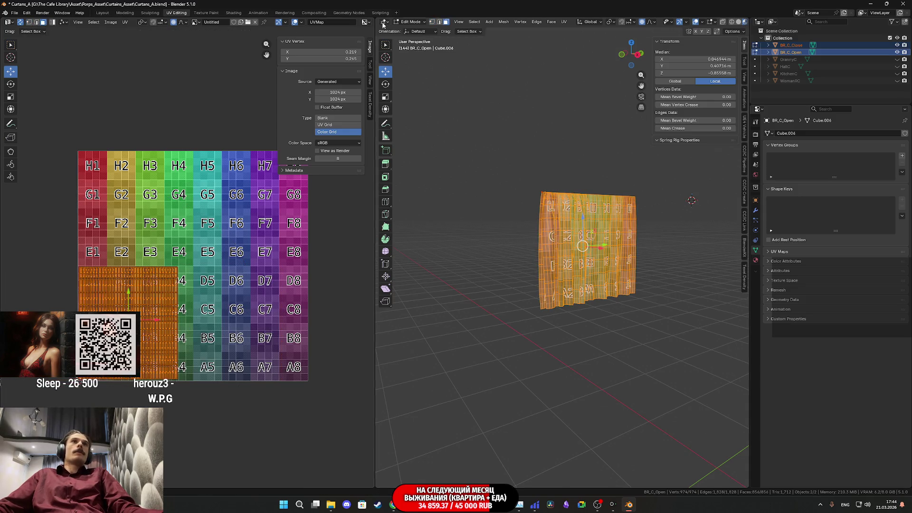
{"action": "left_click", "coordinate": [641, 22]}
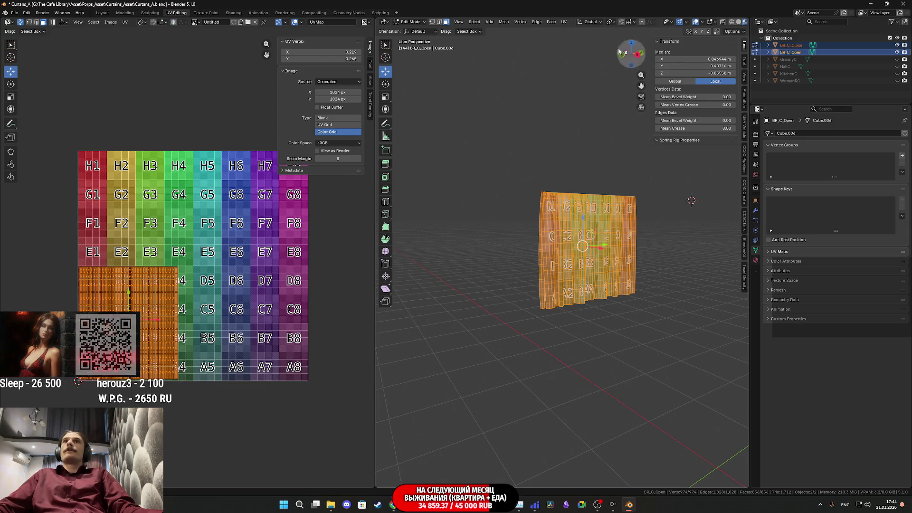
{"action": "left_click_drag", "start_coordinate": [153, 322], "coordinate": [252, 321]}
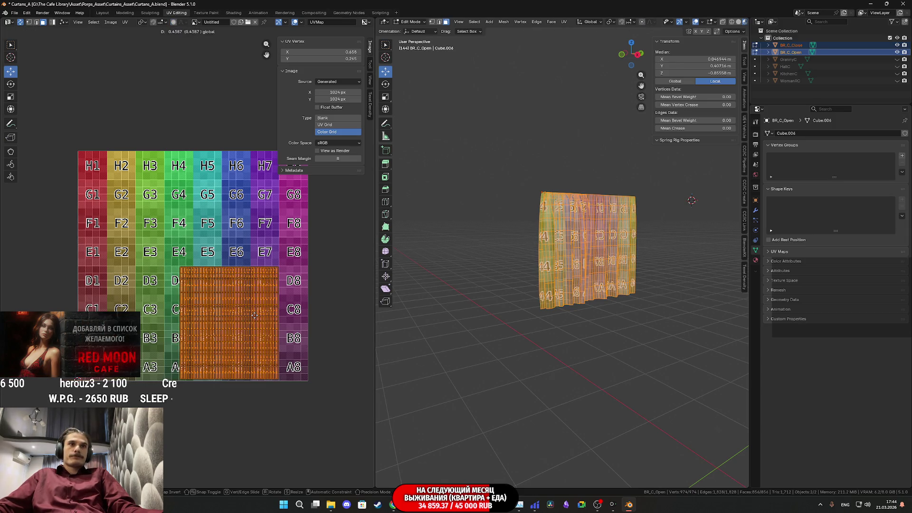
- Unhide the GrannyC, HallC and KitchenC curtains, select all six and enter Edit Mode
{"action": "key", "text": "Tab"}
{"action": "middle_click_drag", "start_coordinate": [624, 297], "coordinate": [617, 304]}
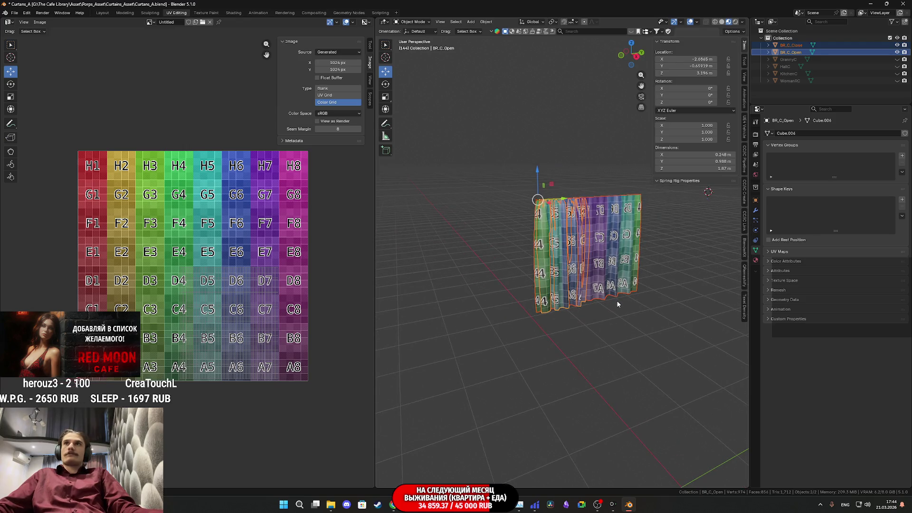
{"action": "left_click_drag", "start_coordinate": [897, 59], "coordinate": [898, 81]}
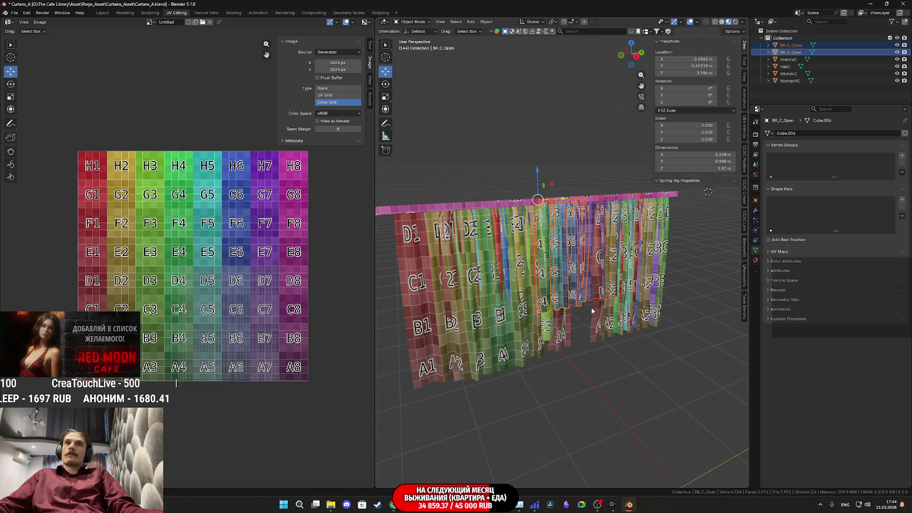
{"action": "key", "text": "a"}
{"action": "middle_click_drag", "start_coordinate": [617, 349], "coordinate": [606, 344]}
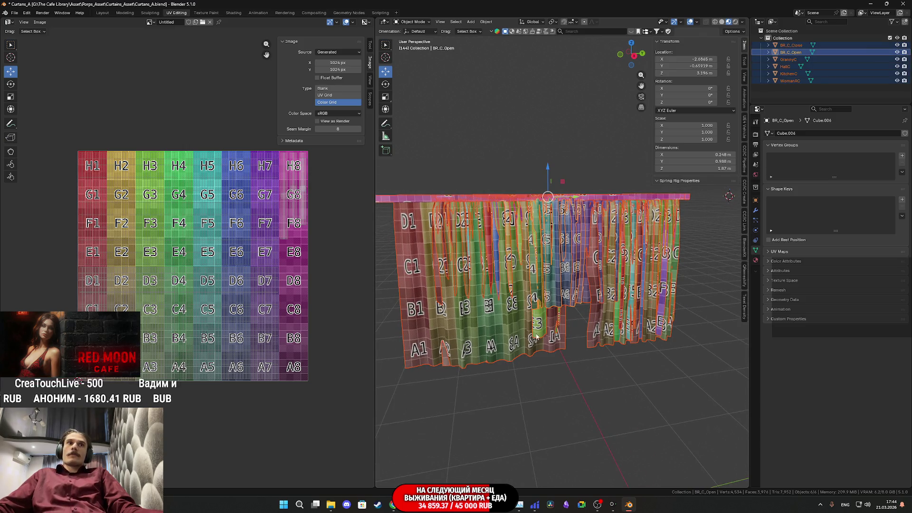
{"action": "key", "text": "Tab"}
- Zoom and pan the UV Editor to inspect the open curtain's islands over the Color Grid
{"action": "scroll", "coordinate": [185, 268], "scroll_direction": "up", "scroll_amount": 5}
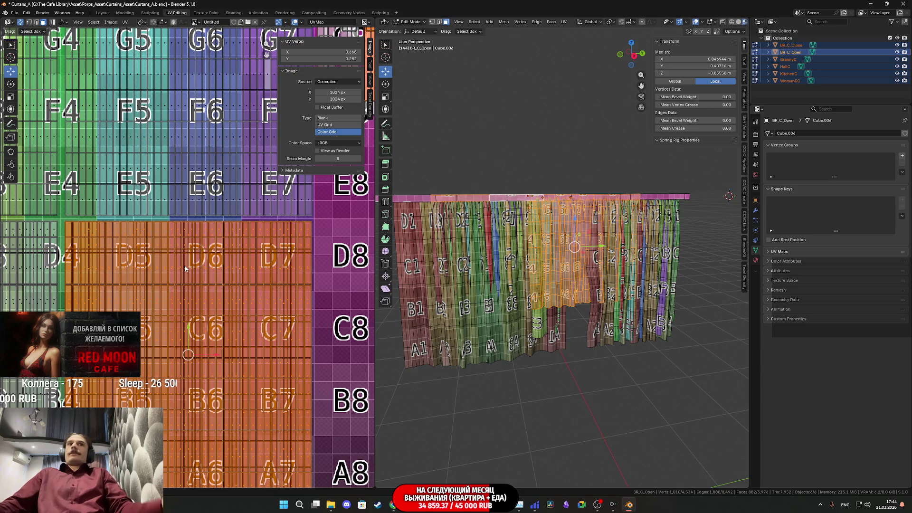
{"action": "scroll", "coordinate": [188, 244], "scroll_direction": "down", "scroll_amount": 2}
{"action": "scroll", "coordinate": [204, 252], "scroll_direction": "up", "scroll_amount": 2}
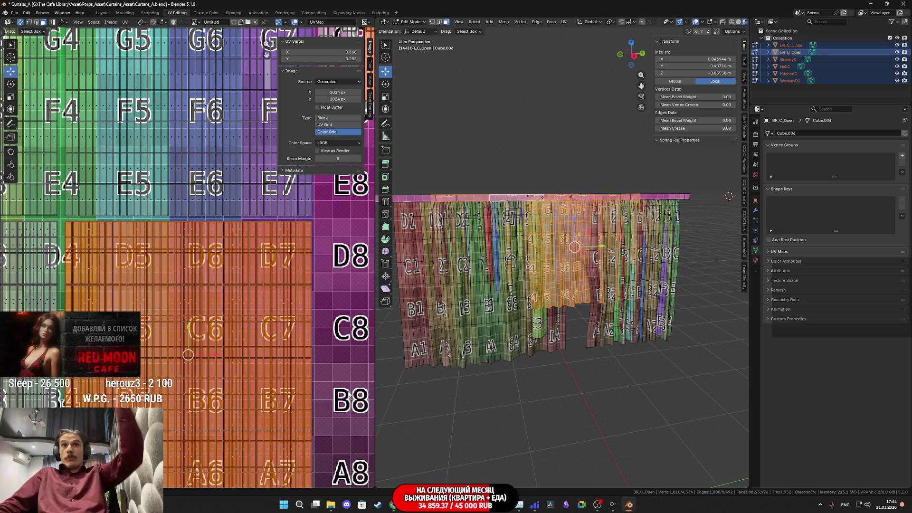
{"action": "scroll", "coordinate": [247, 335], "scroll_direction": "down", "scroll_amount": 3}
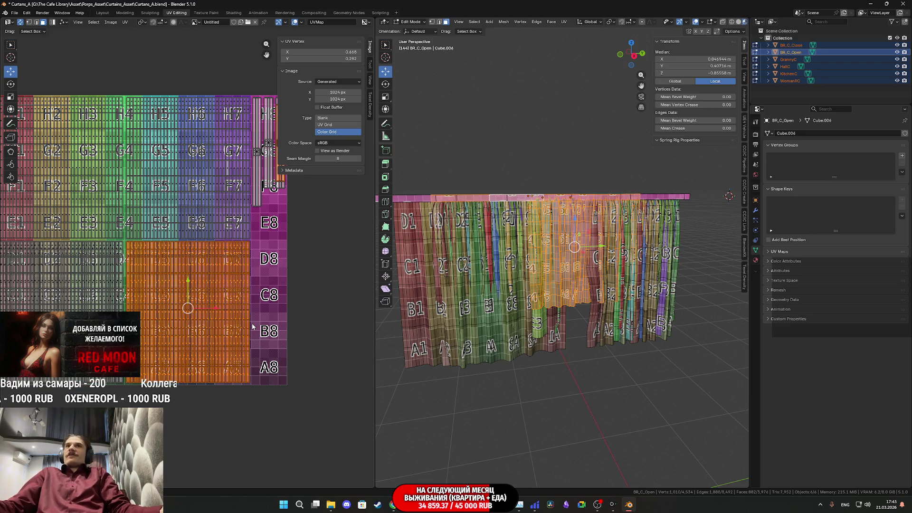
{"action": "scroll", "coordinate": [252, 326], "scroll_direction": "up", "scroll_amount": 2}
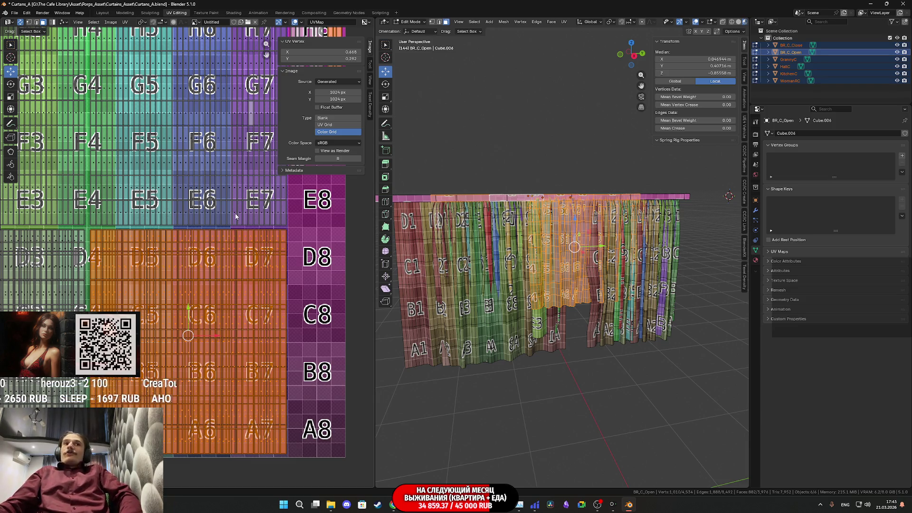
{"action": "middle_click_drag", "start_coordinate": [227, 247], "coordinate": [222, 233]}
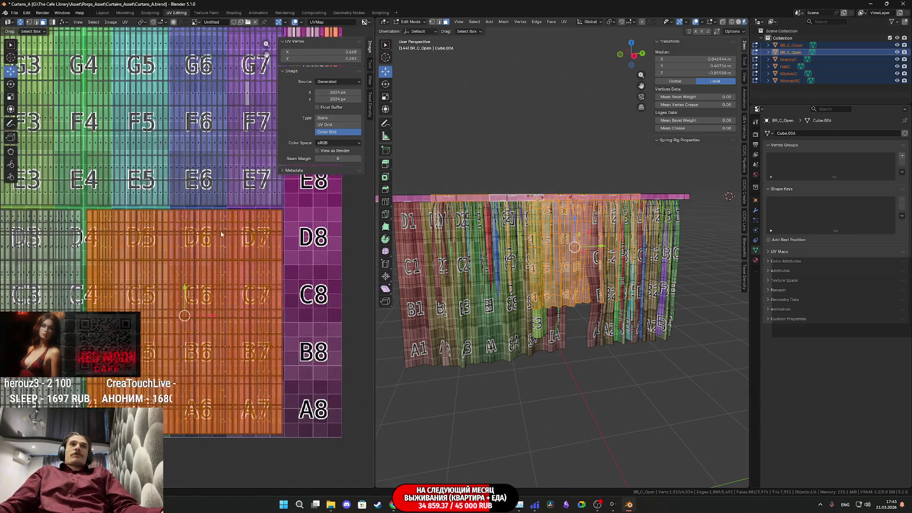
- Box-select the UV islands and zoom and pan around the orange C6 area of the grid
{"action": "mouse_move", "coordinate": [299, 446]}
{"action": "left_mouse_down"}
{"action": "mouse_move", "coordinate": [171, 311]}
{"action": "mouse_move", "coordinate": [143, 227]}
{"action": "mouse_move", "coordinate": [89, 214]}
{"action": "left_mouse_up"}
{"action": "scroll", "coordinate": [153, 298], "scroll_direction": "up", "scroll_amount": 3}
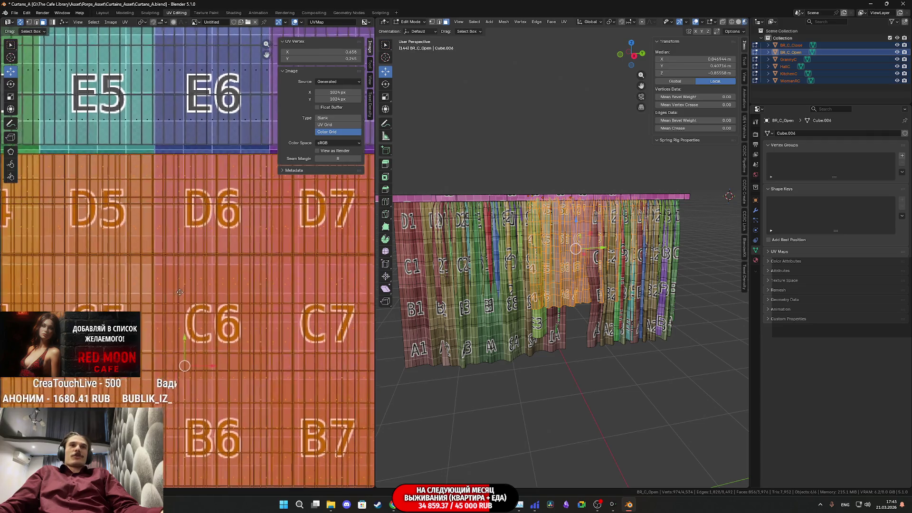
{"action": "middle_click_drag", "start_coordinate": [170, 299], "coordinate": [186, 283]}
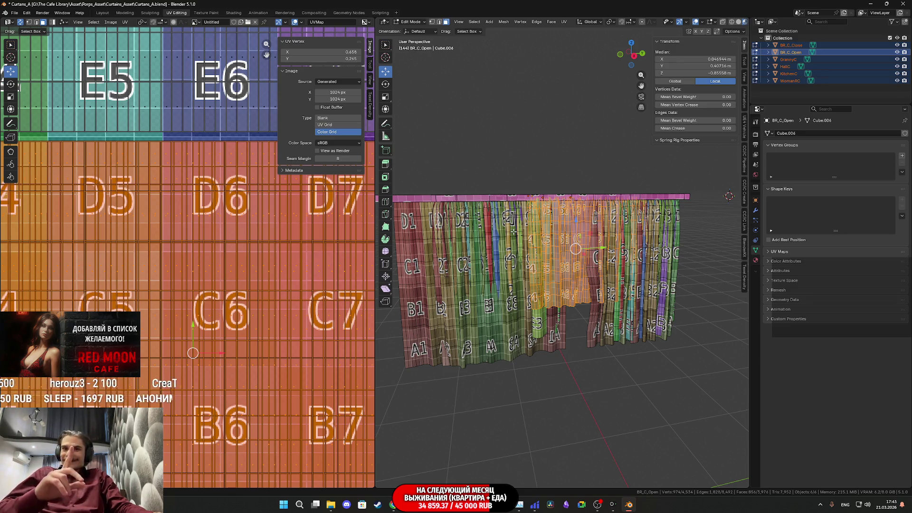
{"action": "scroll", "coordinate": [206, 252], "scroll_direction": "down", "scroll_amount": 3}
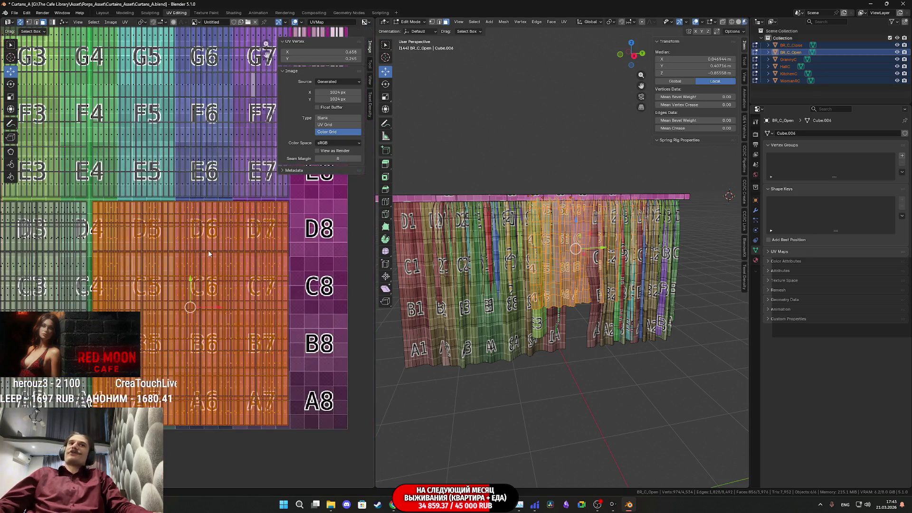
{"action": "scroll", "coordinate": [209, 253], "scroll_direction": "down", "scroll_amount": 2}
{"action": "scroll", "coordinate": [208, 253], "scroll_direction": "up", "scroll_amount": 1}
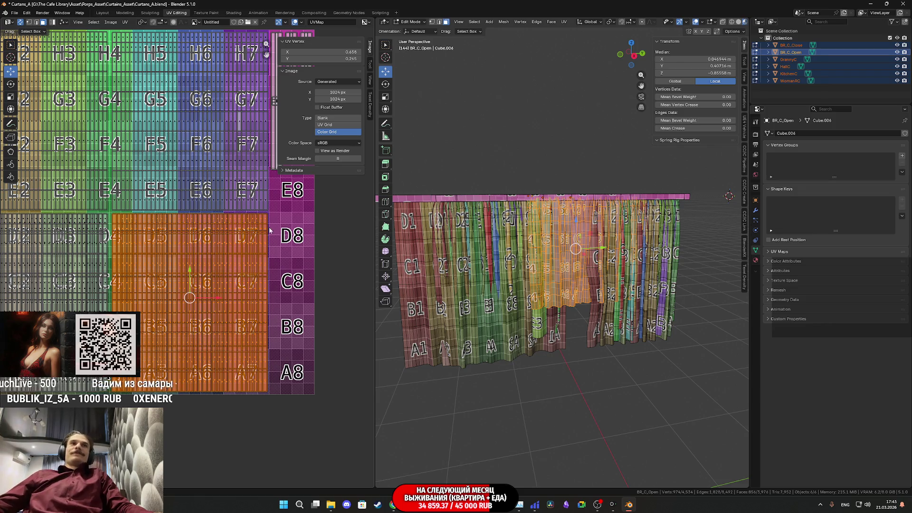
{"action": "middle_click_drag", "start_coordinate": [260, 235], "coordinate": [271, 257]}
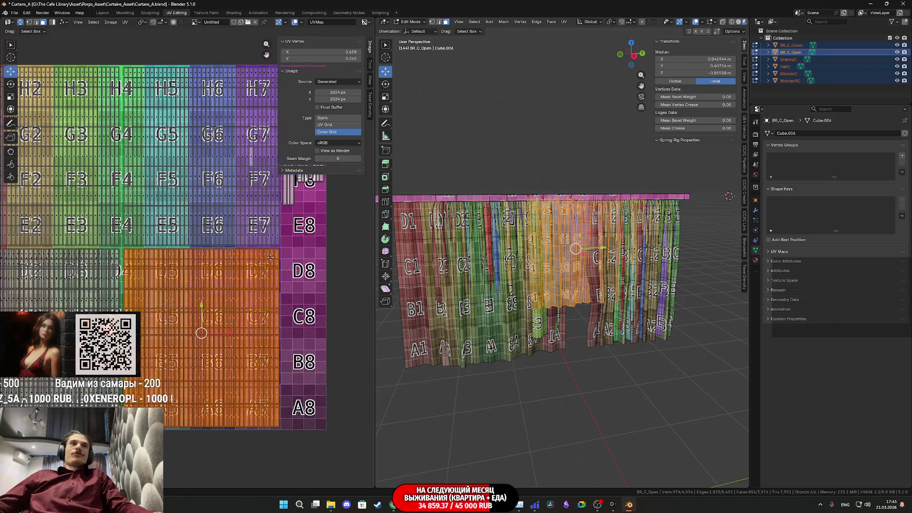
{"action": "middle_click_drag", "start_coordinate": [202, 262], "coordinate": [263, 290]}
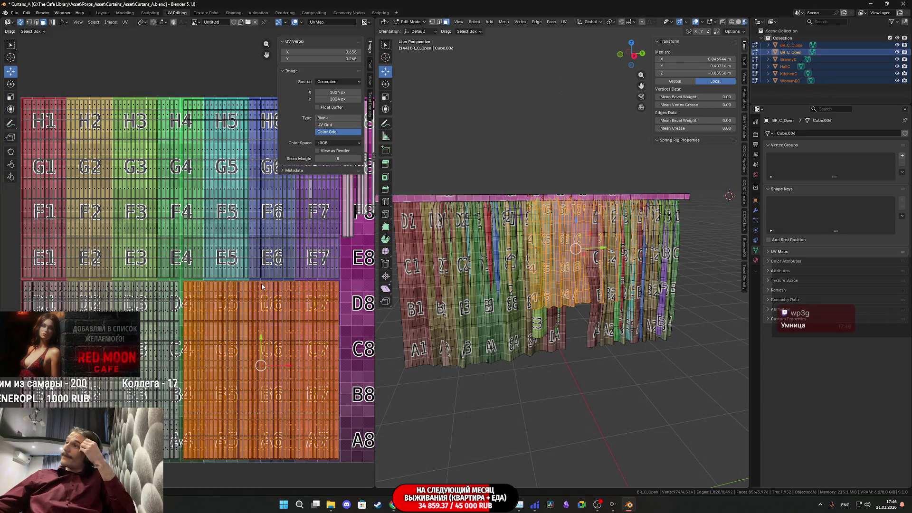
{"action": "mouse_move", "coordinate": [262, 287]}
{"action": "middle_mouse_down"}
{"action": "mouse_move", "coordinate": [175, 286]}
{"action": "mouse_move", "coordinate": [143, 303]}
{"action": "middle_mouse_up"}
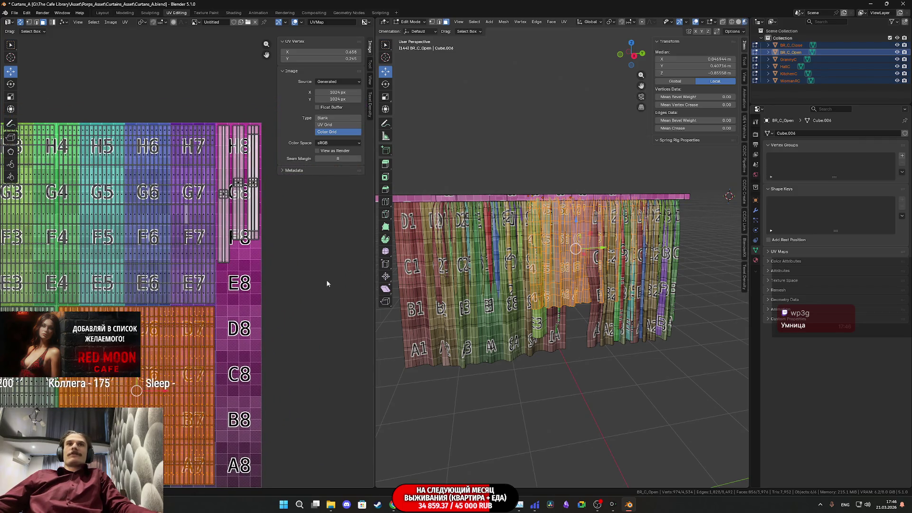
{"action": "middle_click_drag", "start_coordinate": [220, 296], "coordinate": [275, 272]}
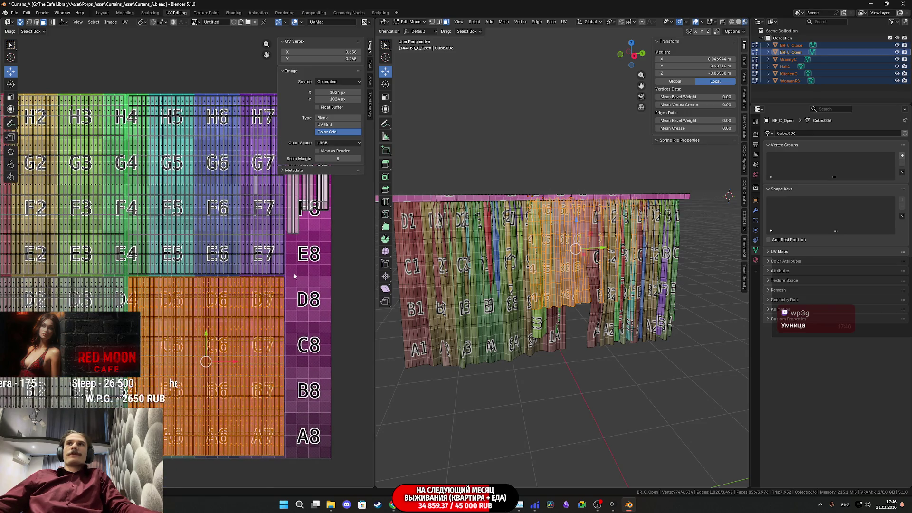
{"action": "mouse_move", "coordinate": [294, 276]}
{"action": "middle_mouse_down"}
{"action": "mouse_move", "coordinate": [317, 244]}
{"action": "mouse_move", "coordinate": [228, 256]}
{"action": "middle_mouse_up"}
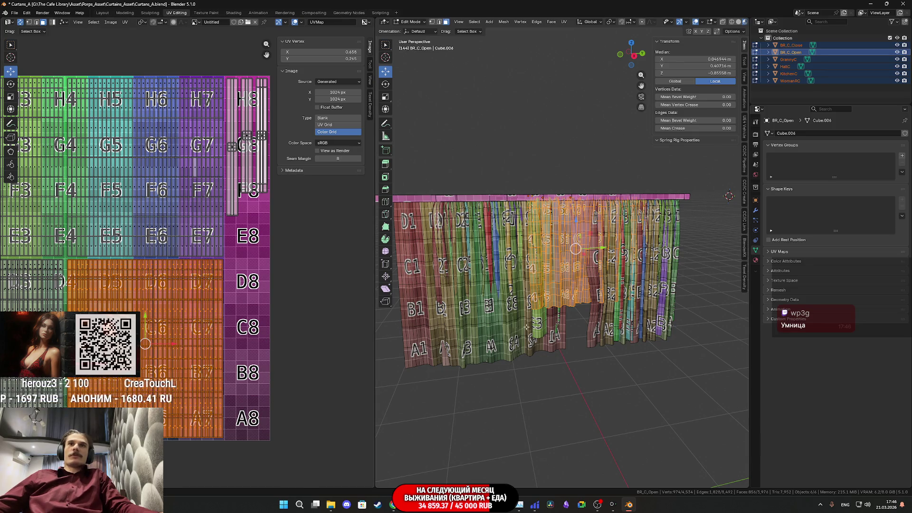
- Return the curtain to Object Mode and switch to the Unreal Editor to view the bedroom
{"action": "key", "text": "Tab"}
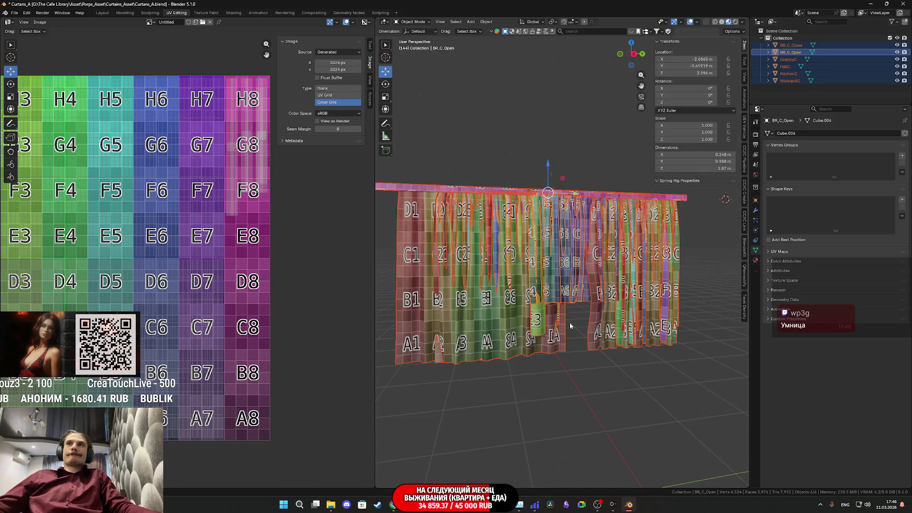
{"action": "scroll", "coordinate": [582, 331], "scroll_direction": "up", "scroll_amount": 1}
{"action": "middle_click_drag", "start_coordinate": [584, 335], "coordinate": [584, 351]}
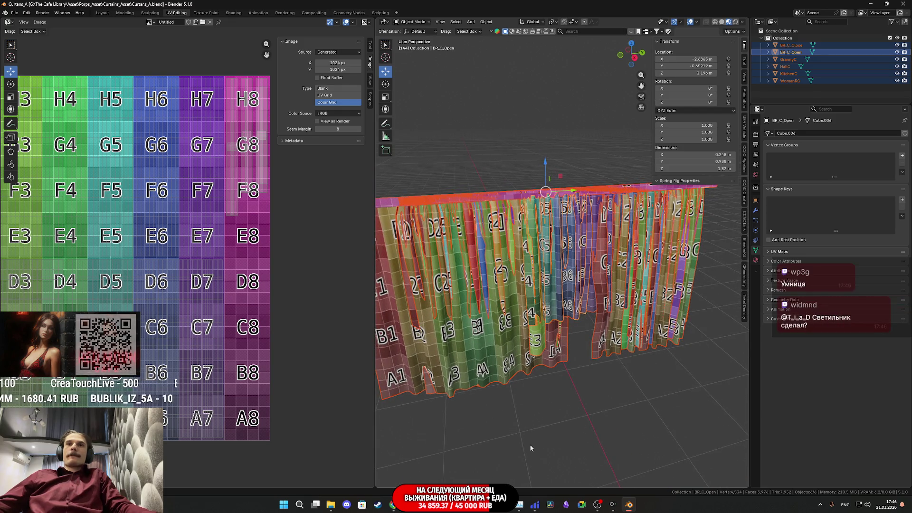
{"action": "left_click", "coordinate": [424, 504]}
{"action": "key", "text": "f"}
{"action": "right_click_drag", "start_coordinate": [446, 190], "coordinate": [446, 190]}
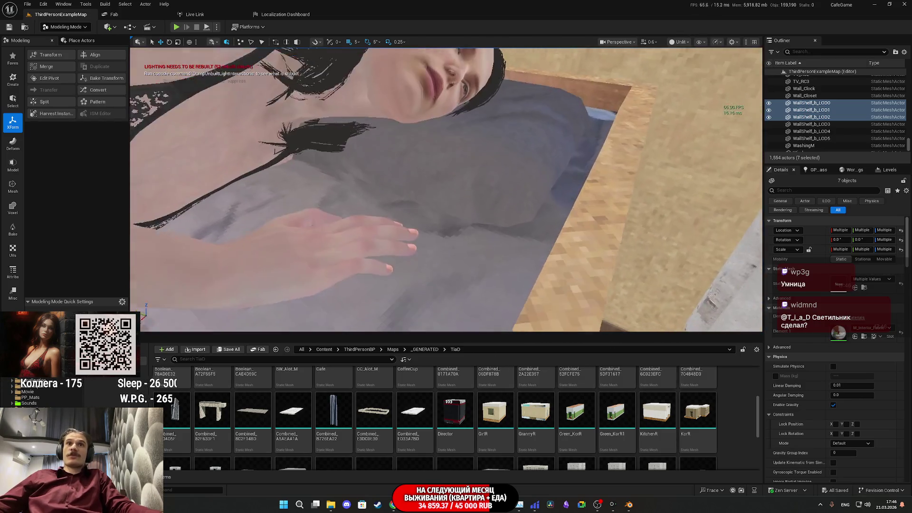
- Select Black_Table4 and fly the camera up for a high view of the bedroom
{"action": "left_click", "coordinate": [472, 156]}
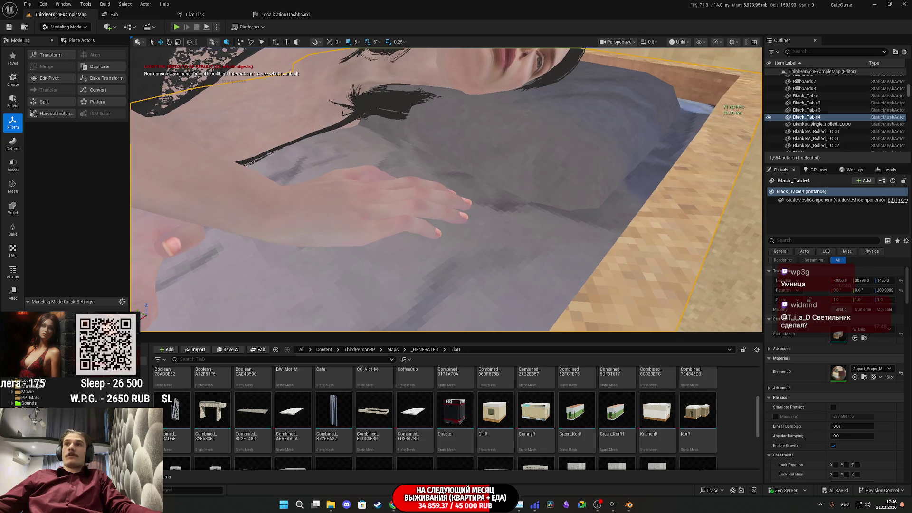
{"action": "right_click_drag", "start_coordinate": [532, 215], "coordinate": [532, 215]}
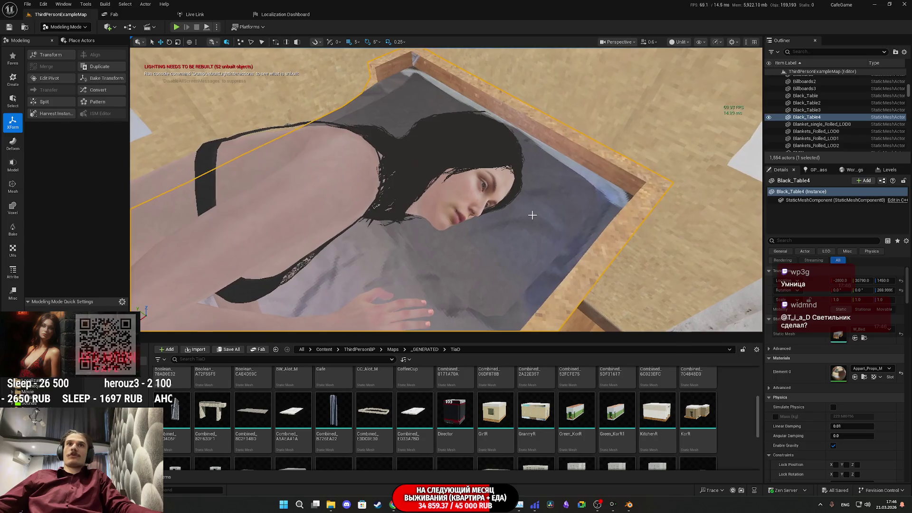
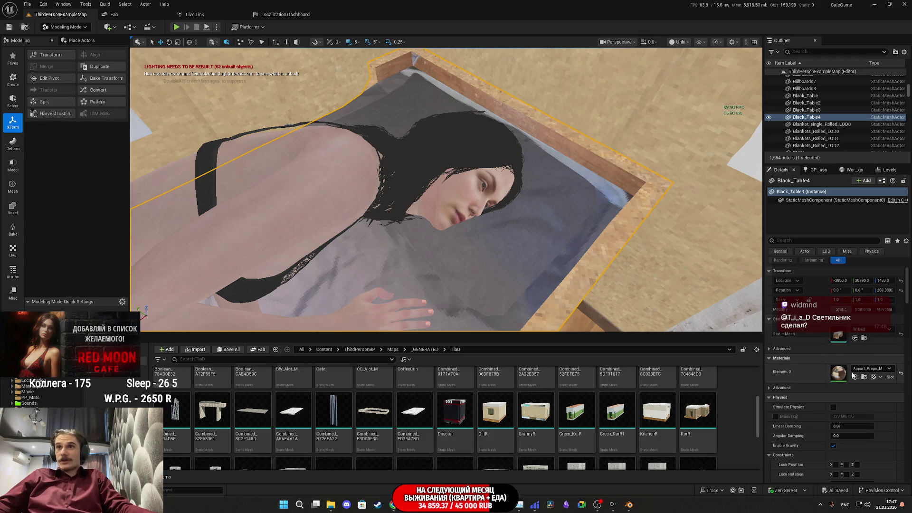
- Select W_Bed in Assets/Appartment_Props and open its right-click context menu
{"action": "left_click", "coordinate": [854, 337]}
{"action": "right_click", "coordinate": [245, 433]}
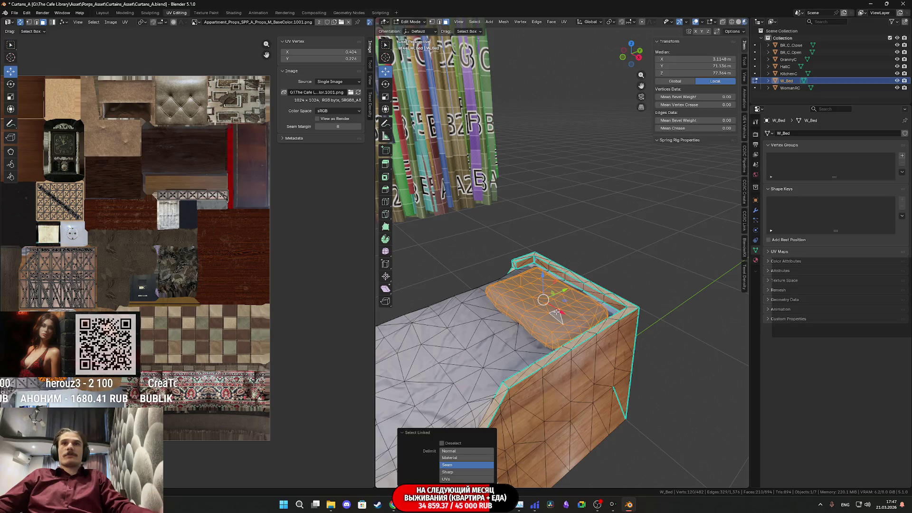
{"action": "mouse_move", "coordinate": [594, 285]}
{"action": "middle_mouse_down"}
{"action": "mouse_move", "coordinate": [651, 286]}
{"action": "mouse_move", "coordinate": [627, 296]}
{"action": "middle_mouse_up"}
- Hide the pillow, delete all remaining bed frame faces, then reveal the pillow again
{"action": "key", "text": "h"}
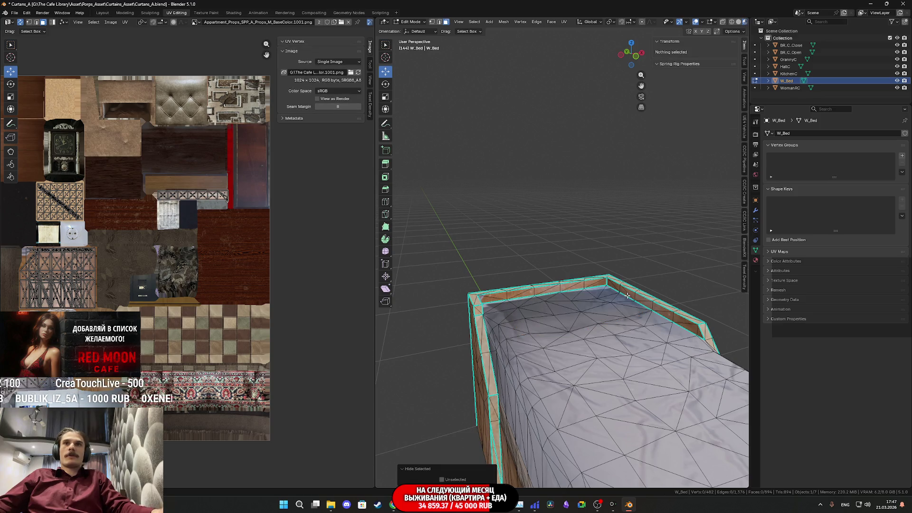
{"action": "key", "text": "a"}
{"action": "key", "text": "x"}
{"action": "left_click", "coordinate": [627, 296]}
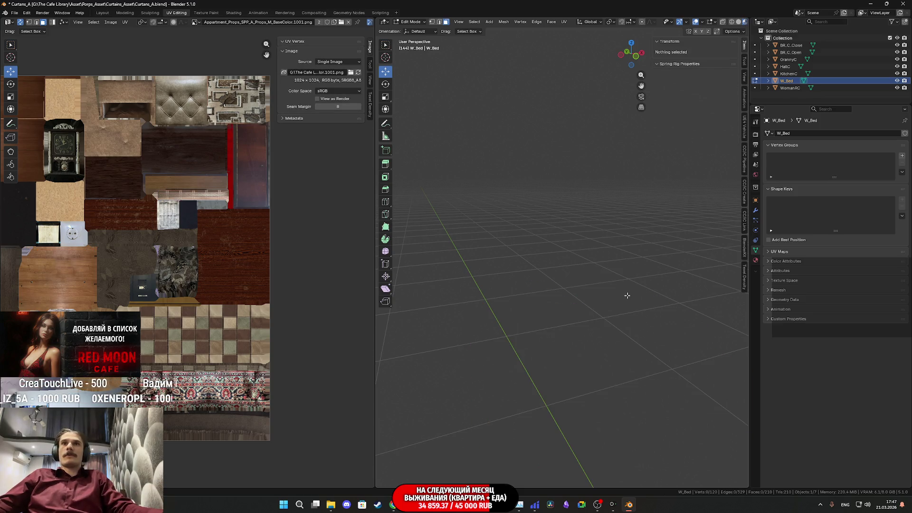
{"action": "key", "text": "alt+h"}
{"action": "mouse_move", "coordinate": [626, 295]}
{"action": "middle_mouse_down"}
{"action": "mouse_move", "coordinate": [610, 289]}
{"action": "mouse_move", "coordinate": [668, 314]}
{"action": "mouse_move", "coordinate": [703, 311]}
{"action": "middle_mouse_up"}
{"action": "scroll", "coordinate": [610, 289], "scroll_direction": "up", "scroll_amount": 3}
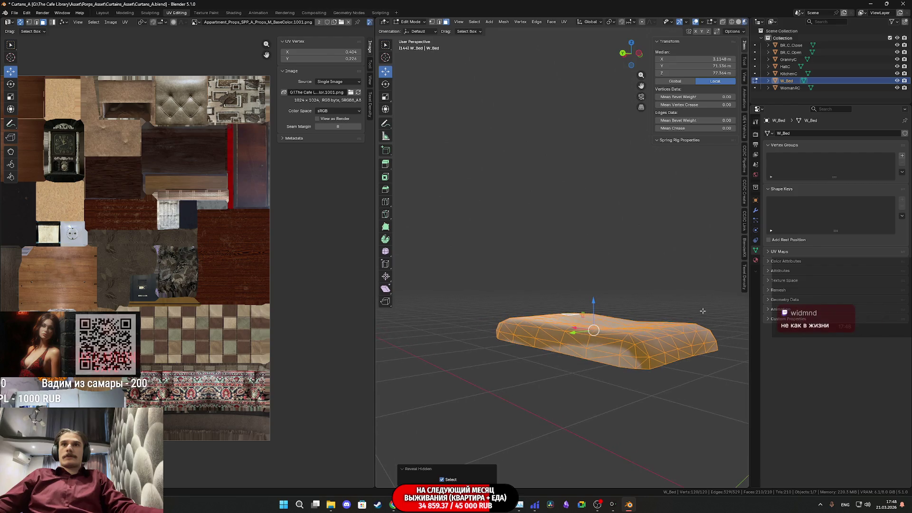
- Flatten the pillow's bottom edge loop by scaling it to 0 along Z
{"action": "left_click", "coordinate": [442, 24]}
{"action": "left_click", "coordinate": [661, 366], "text": "alt"}
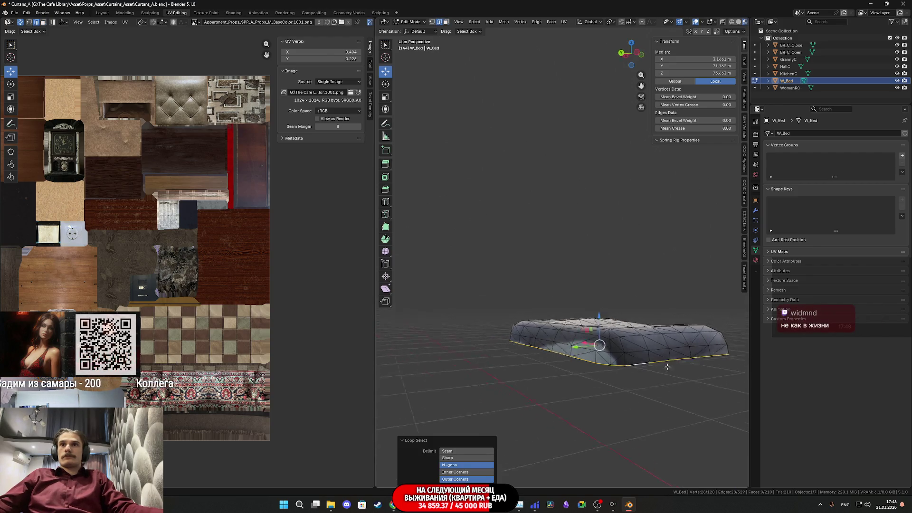
{"action": "middle_click_drag", "start_coordinate": [660, 366], "coordinate": [657, 367]}
{"action": "key", "text": "s"}
{"action": "type", "text": "z"}
{"action": "type", "text": "0"}
{"action": "key", "text": "Return"}
{"action": "middle_click_drag", "start_coordinate": [658, 359], "coordinate": [674, 357]}
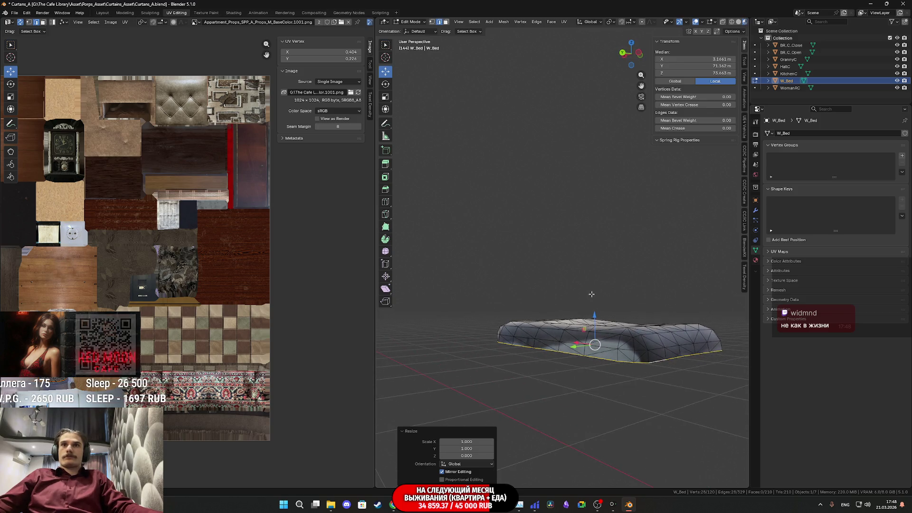
- Snap the 3D cursor to the selected loop and return to Object Mode
{"action": "left_click", "coordinate": [564, 22]}
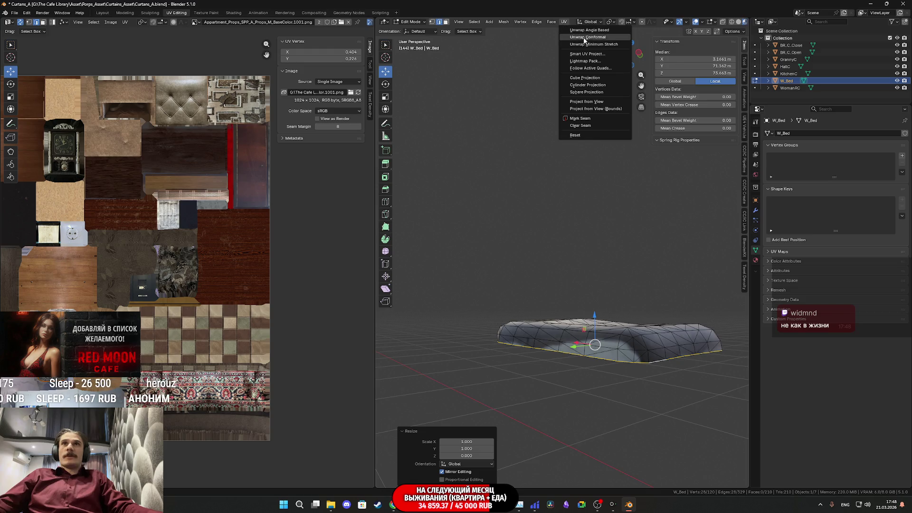
{"action": "left_click", "coordinate": [565, 22]}
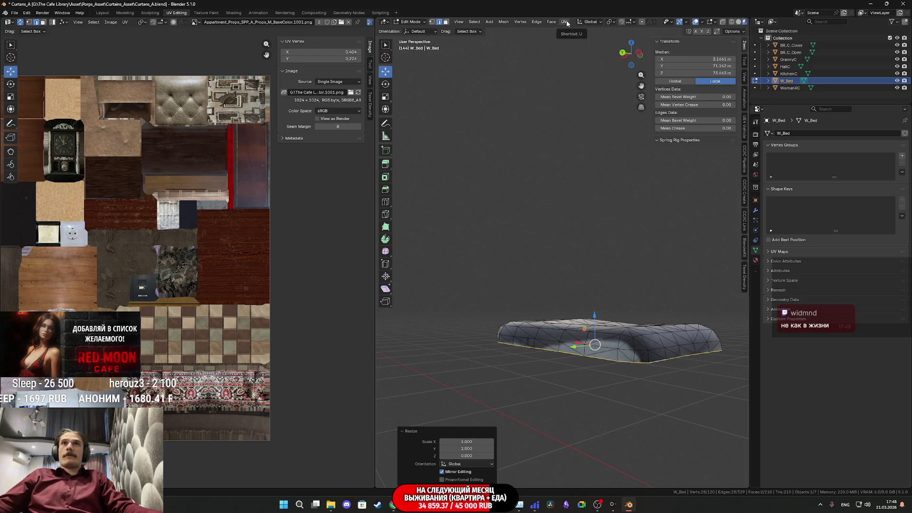
{"action": "key", "text": "shift+s"}
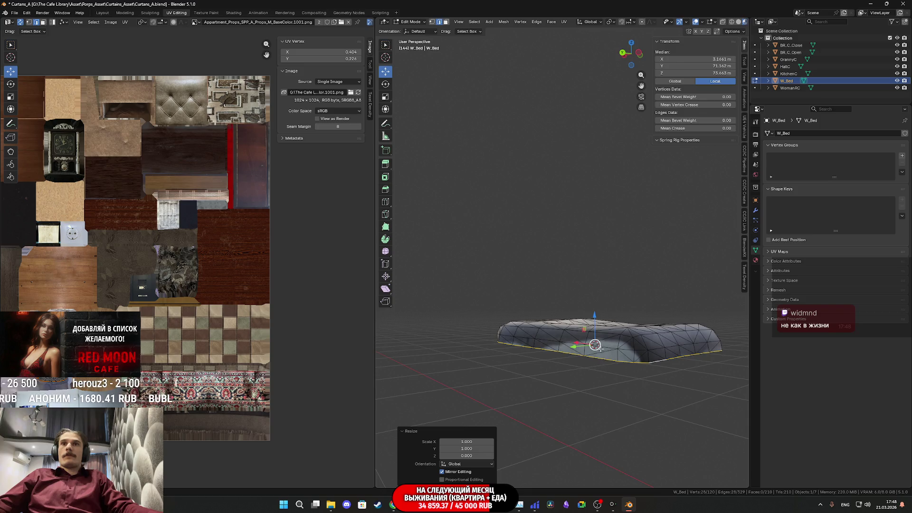
{"action": "key", "text": "Tab"}
{"action": "left_click", "coordinate": [485, 22]}
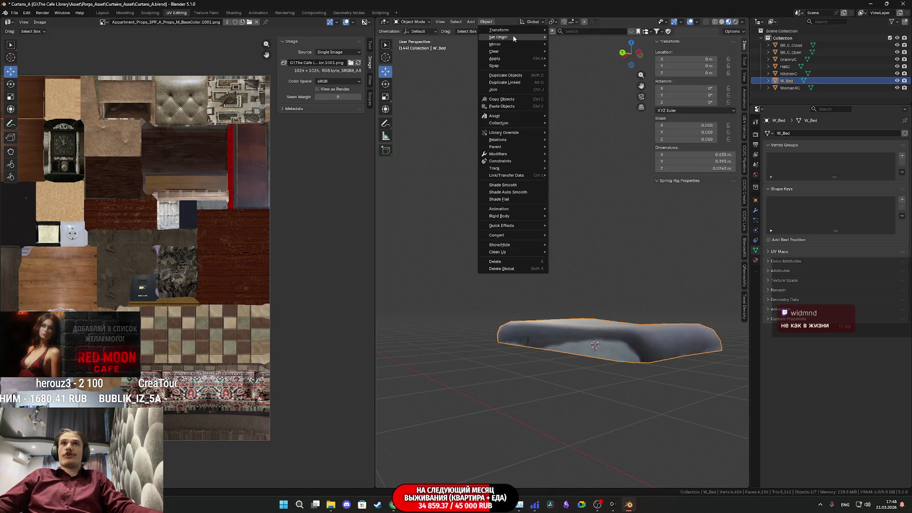
- Set W_Bed's origin to the 3D cursor and add a Mirror modifier
{"action": "mouse_move", "coordinate": [512, 35]}
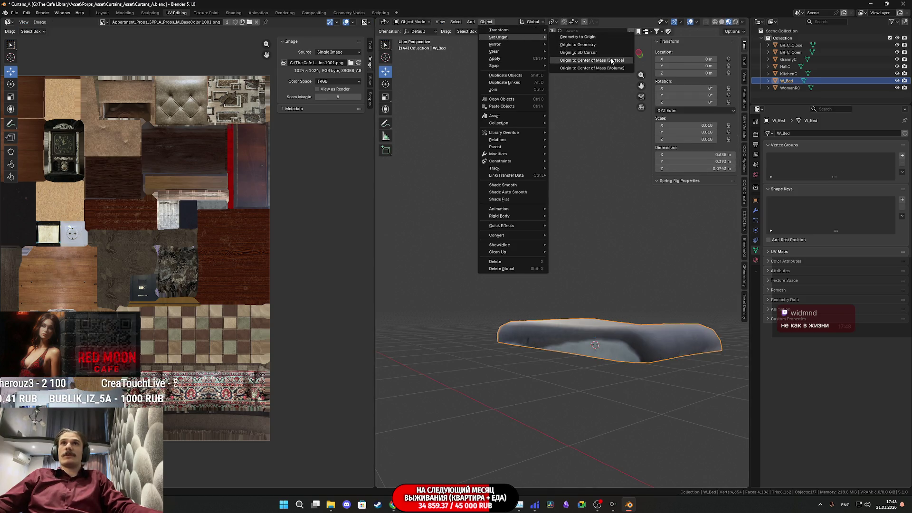
{"action": "left_click", "coordinate": [597, 53]}
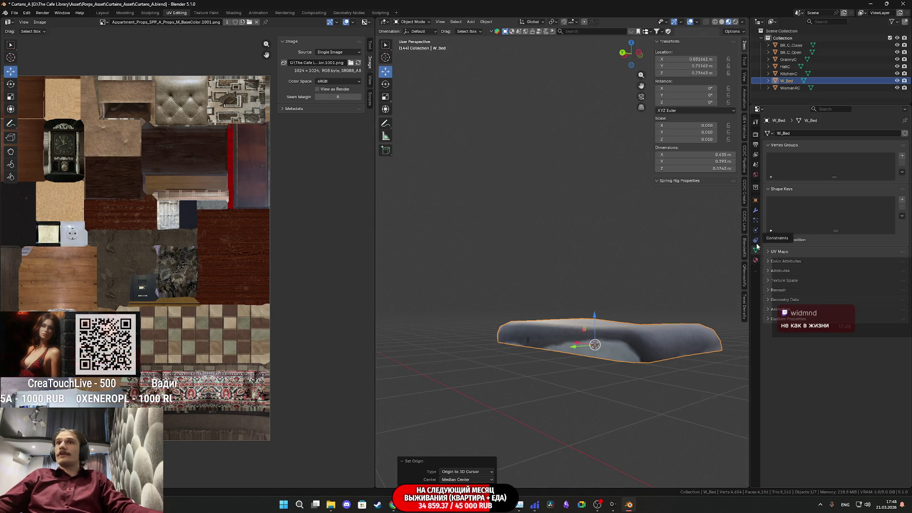
{"action": "left_click", "coordinate": [756, 211]}
{"action": "left_click", "coordinate": [798, 135]}
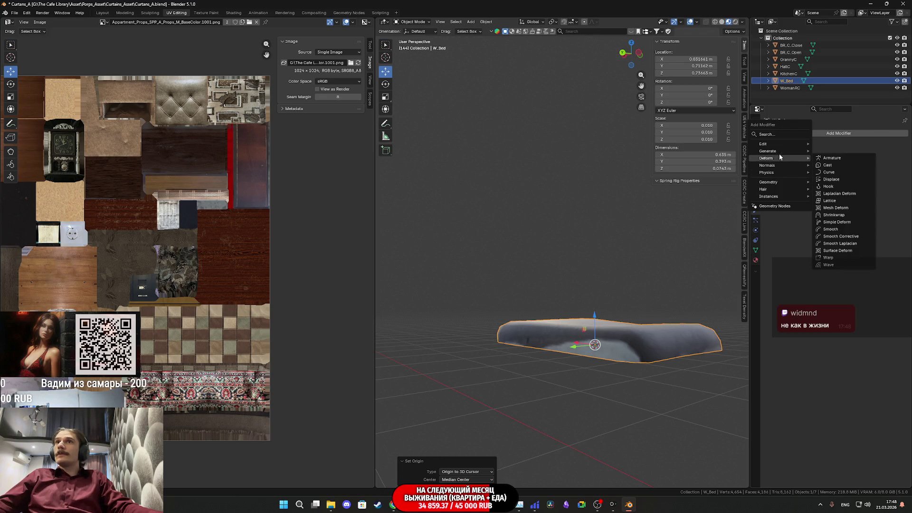
{"action": "mouse_move", "coordinate": [783, 152]}
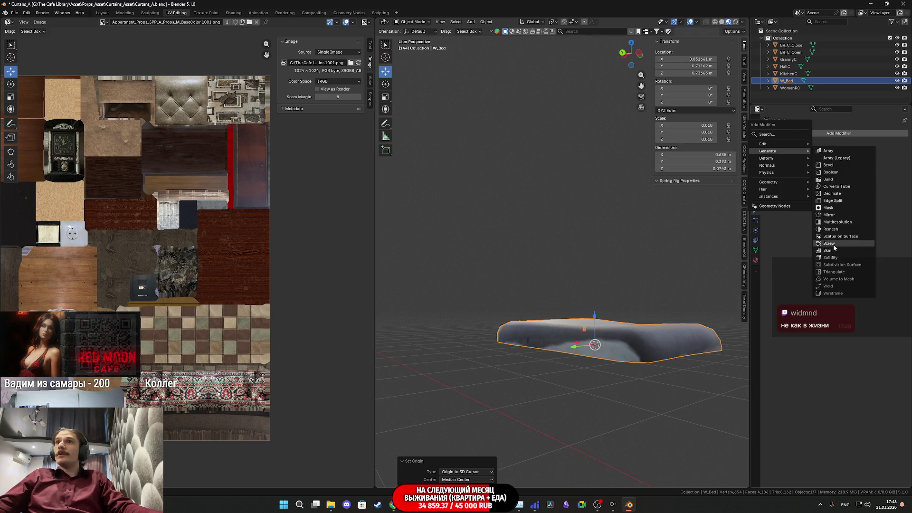
{"action": "left_click", "coordinate": [840, 217]}
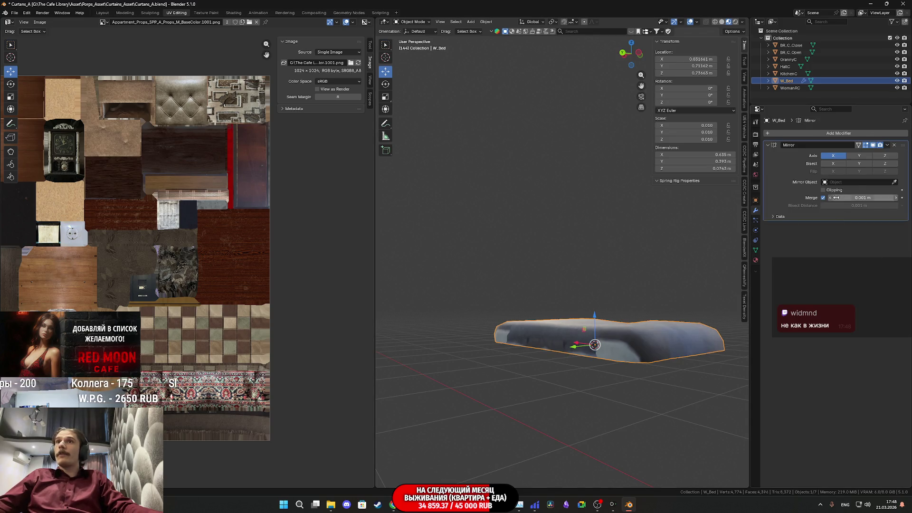
- Restrict the Mirror modifier to the Z axis only and apply it to the mesh
{"action": "left_click", "coordinate": [859, 155]}
{"action": "left_click", "coordinate": [832, 155]}
{"action": "left_click", "coordinate": [883, 156]}
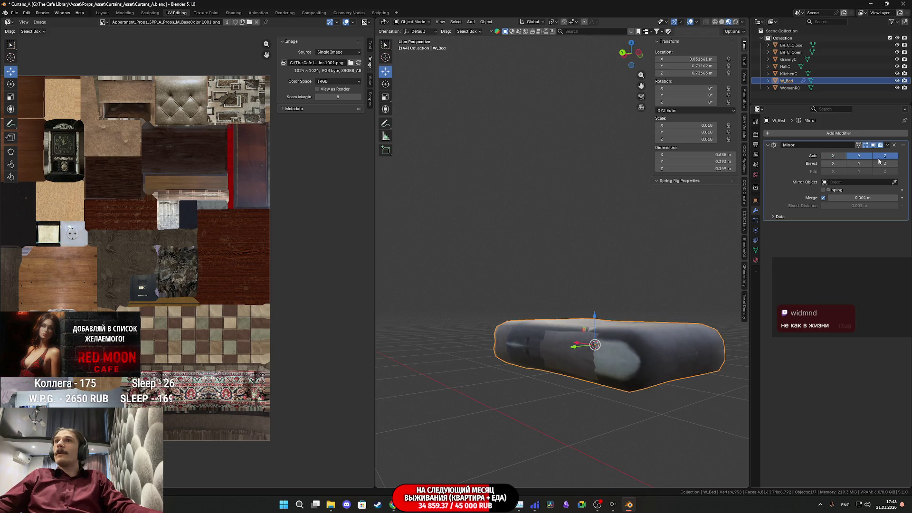
{"action": "left_click", "coordinate": [859, 156]}
{"action": "mouse_move", "coordinate": [643, 280]}
{"action": "middle_mouse_down"}
{"action": "mouse_move", "coordinate": [657, 303]}
{"action": "mouse_move", "coordinate": [611, 298]}
{"action": "mouse_move", "coordinate": [575, 260]}
{"action": "mouse_move", "coordinate": [546, 281]}
{"action": "middle_mouse_up"}
{"action": "left_click", "coordinate": [721, 22]}
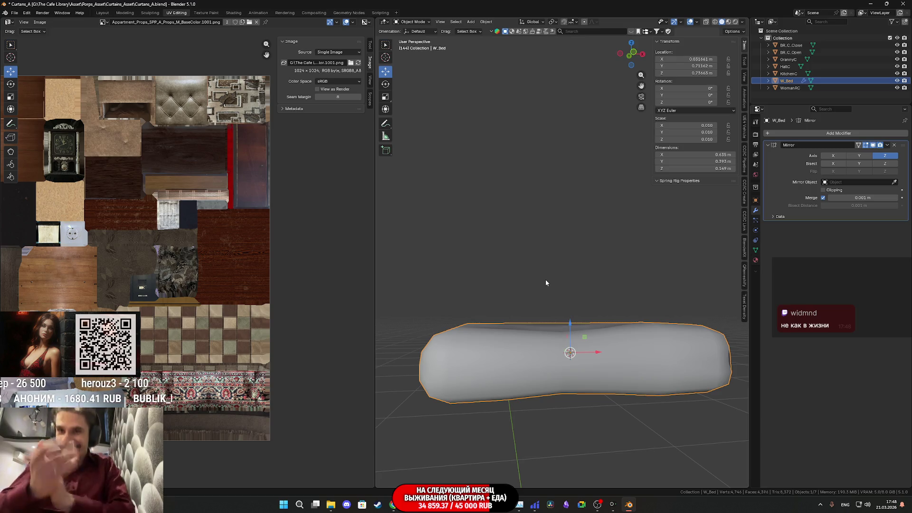
{"action": "mouse_move", "coordinate": [542, 284]}
{"action": "middle_mouse_down"}
{"action": "mouse_move", "coordinate": [624, 269]}
{"action": "mouse_move", "coordinate": [627, 256]}
{"action": "mouse_move", "coordinate": [592, 287]}
{"action": "mouse_move", "coordinate": [520, 318]}
{"action": "middle_mouse_up"}
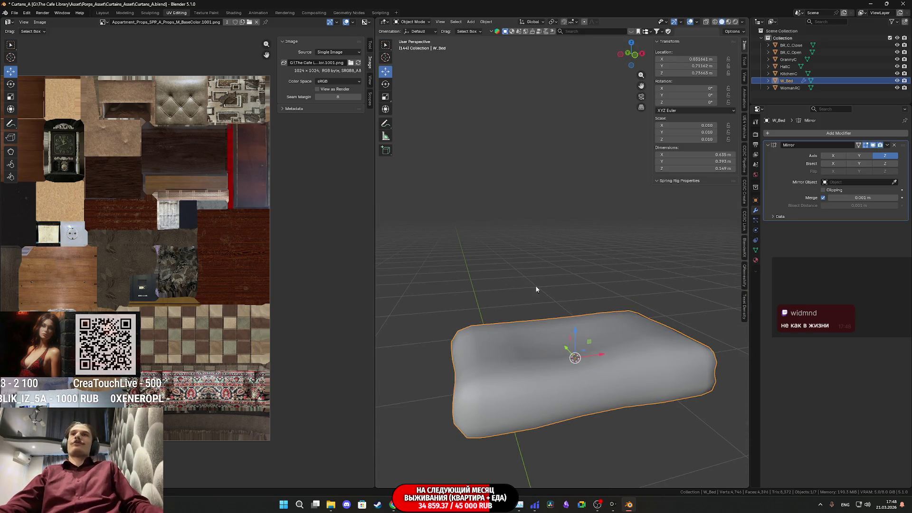
{"action": "left_click", "coordinate": [887, 145]}
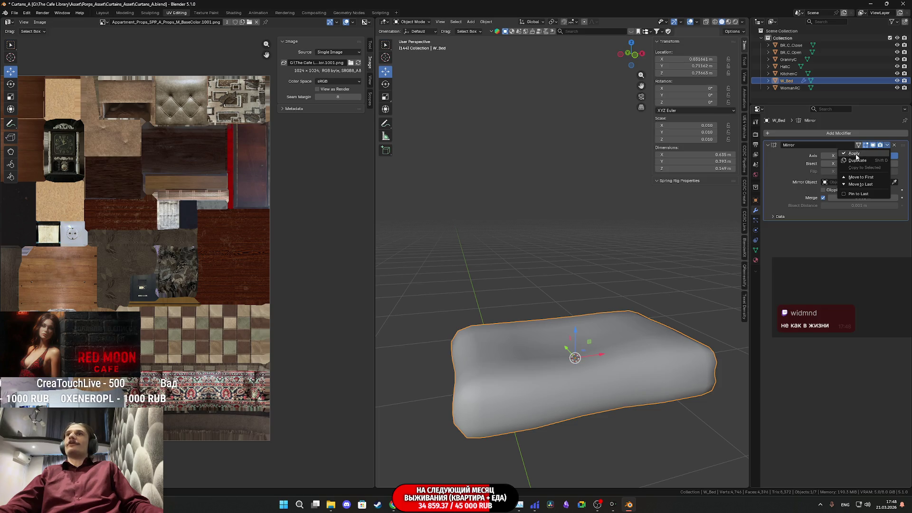
{"action": "left_click", "coordinate": [857, 154]}
{"action": "scroll", "coordinate": [522, 242], "scroll_direction": "down", "scroll_amount": 2}
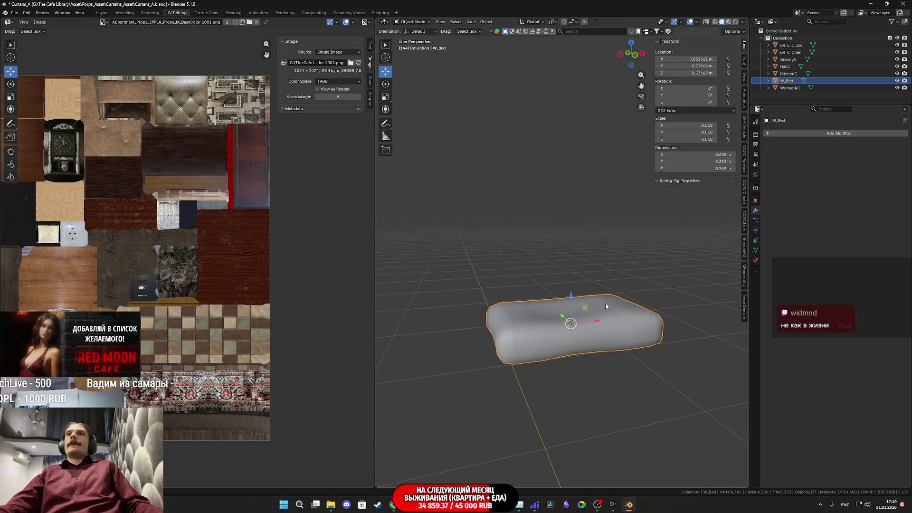
- In Material Preview, assign Material.001 to W_Bed so the cushion shows the green grid
{"action": "left_click", "coordinate": [729, 22]}
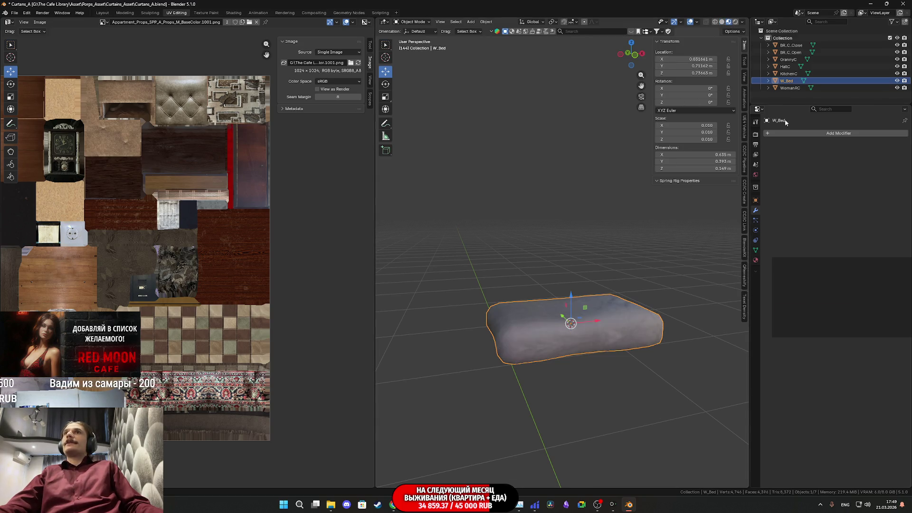
{"action": "left_click", "coordinate": [755, 260]}
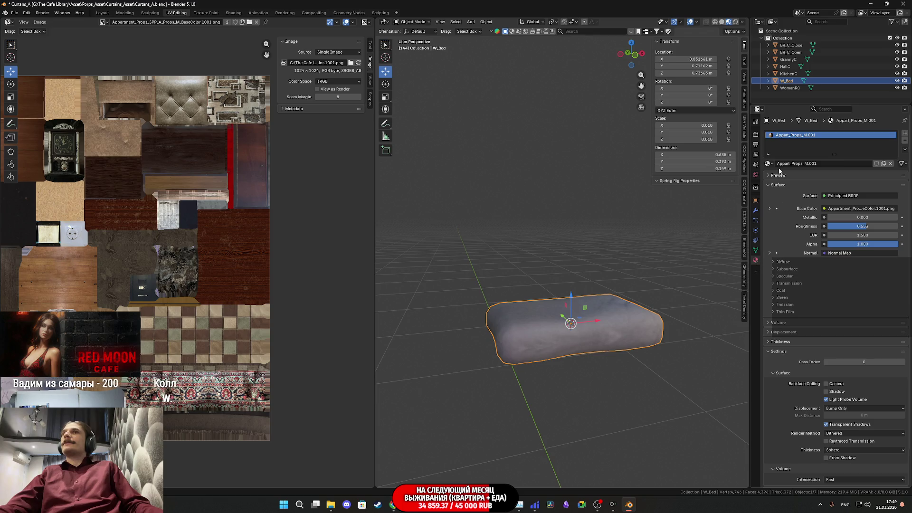
{"action": "left_click", "coordinate": [769, 164]}
{"action": "scroll", "coordinate": [794, 238], "scroll_direction": "down", "scroll_amount": 5}
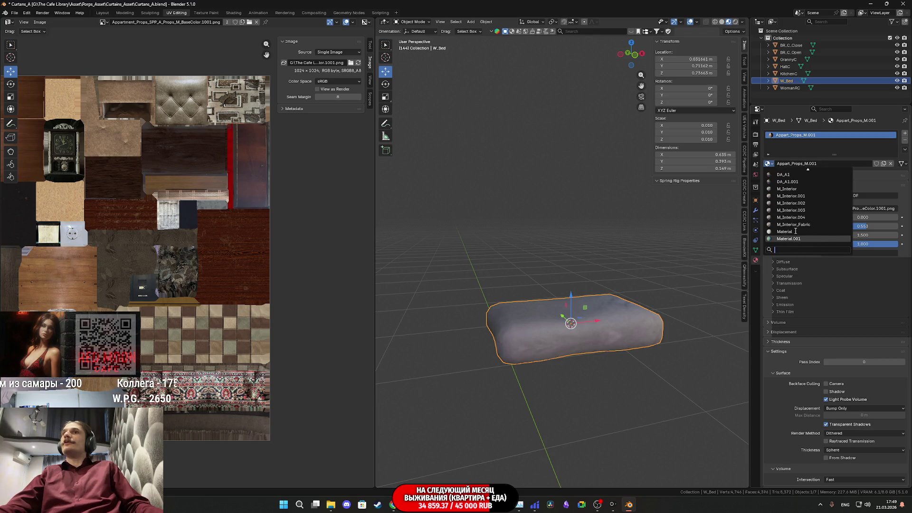
{"action": "left_click", "coordinate": [795, 240]}
{"action": "mouse_move", "coordinate": [594, 366]}
{"action": "middle_mouse_down"}
{"action": "mouse_move", "coordinate": [625, 236]}
{"action": "mouse_move", "coordinate": [660, 257]}
{"action": "mouse_move", "coordinate": [598, 315]}
{"action": "middle_mouse_up"}
- Inspect the UVs of W_Bed and the HallC curtain in Edit Mode
{"action": "key", "text": "Tab"}
{"action": "scroll", "coordinate": [232, 300], "scroll_direction": "down", "scroll_amount": 1}
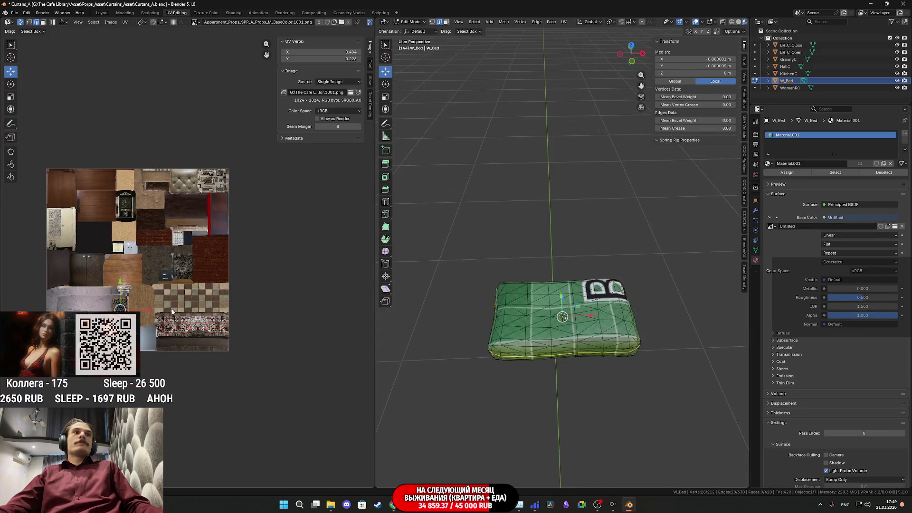
{"action": "scroll", "coordinate": [172, 309], "scroll_direction": "up", "scroll_amount": 2}
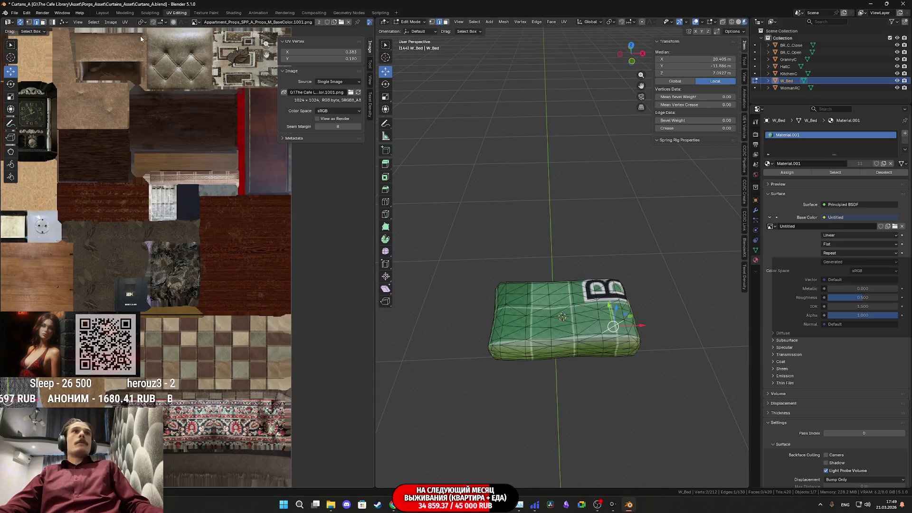
{"action": "scroll", "coordinate": [141, 213], "scroll_direction": "down", "scroll_amount": 1}
{"action": "scroll", "coordinate": [101, 285], "scroll_direction": "down", "scroll_amount": 1}
{"action": "middle_click_drag", "start_coordinate": [104, 281], "coordinate": [197, 272]}
{"action": "key", "text": "Tab"}
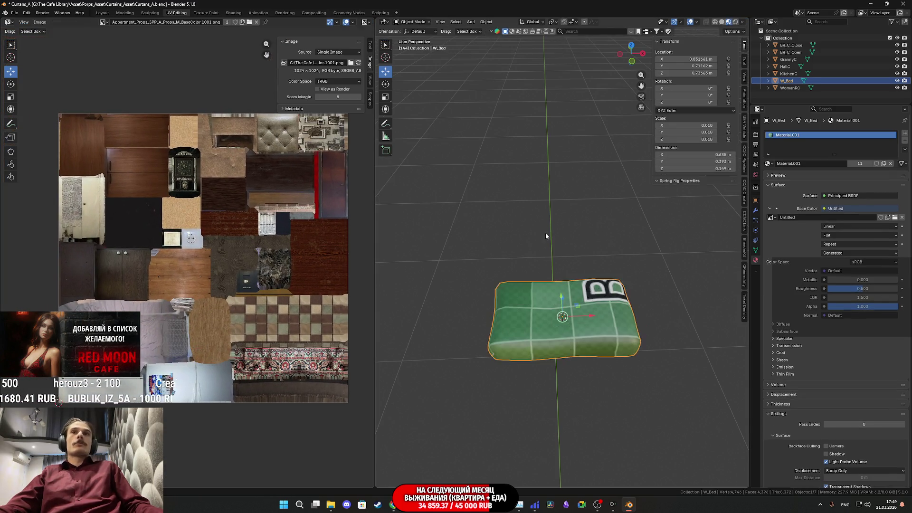
{"action": "scroll", "coordinate": [546, 233], "scroll_direction": "down", "scroll_amount": 5}
{"action": "left_click", "coordinate": [386, 233]}
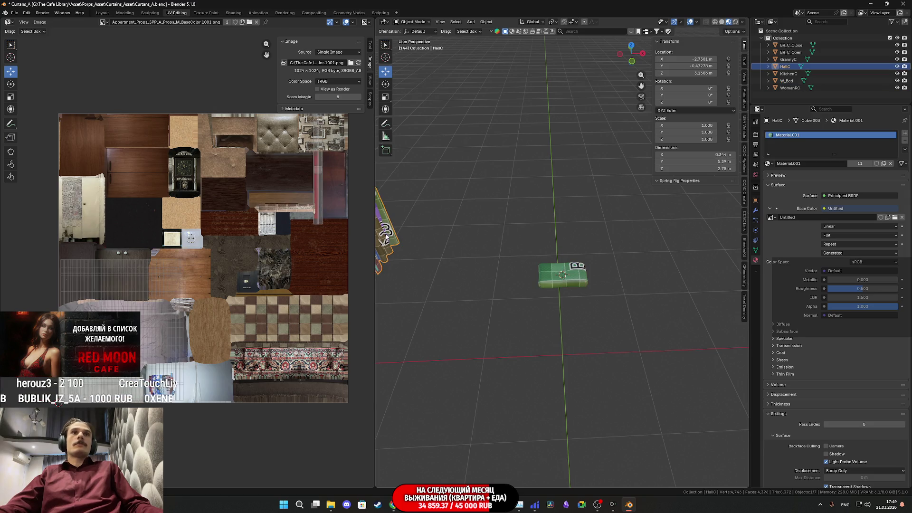
{"action": "key", "text": "Tab"}
{"action": "key", "text": "Tab"}
{"action": "left_click", "coordinate": [572, 276]}
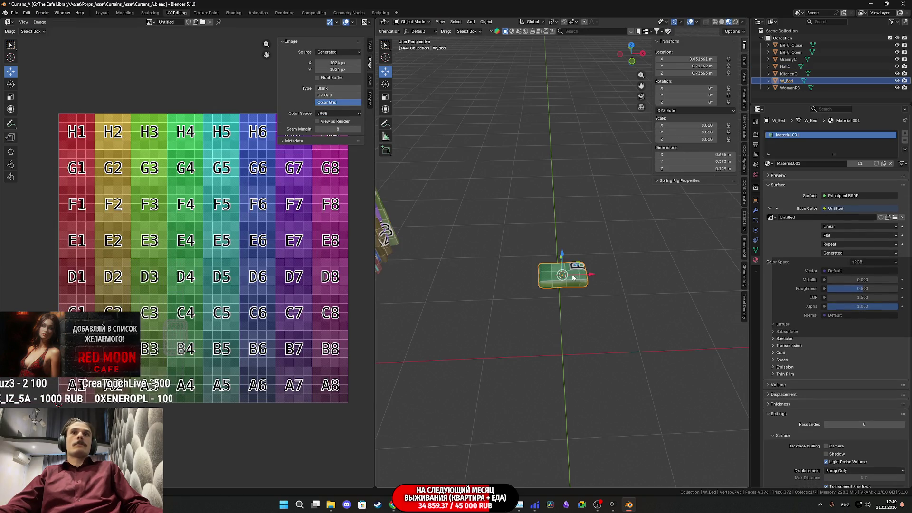
{"action": "key", "text": "Tab"}
{"action": "key", "text": "Tab"}
{"action": "key", "text": "Tab"}
- Box-select and then select all of the W_Bed mesh in Edit Mode
{"action": "scroll", "coordinate": [573, 277], "scroll_direction": "up", "scroll_amount": 2}
{"action": "scroll", "coordinate": [574, 277], "scroll_direction": "up", "scroll_amount": 2}
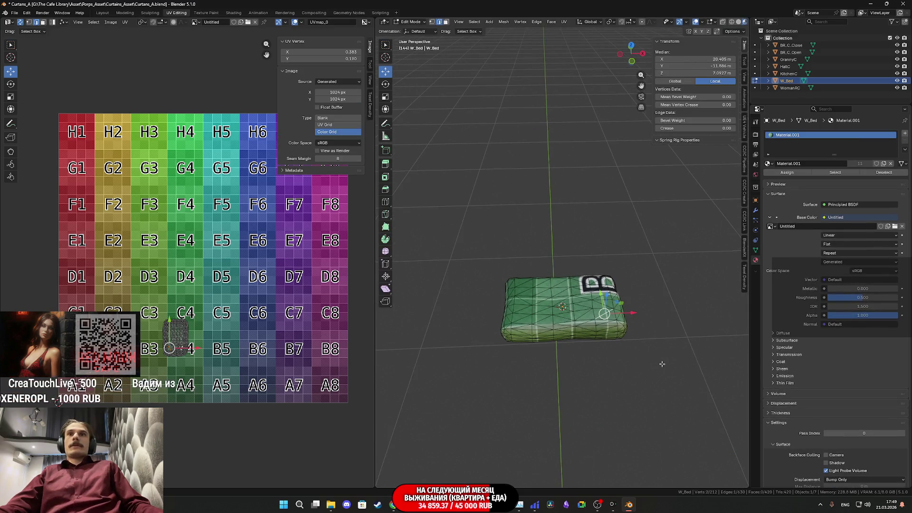
{"action": "left_click_drag", "start_coordinate": [654, 366], "coordinate": [451, 209]}
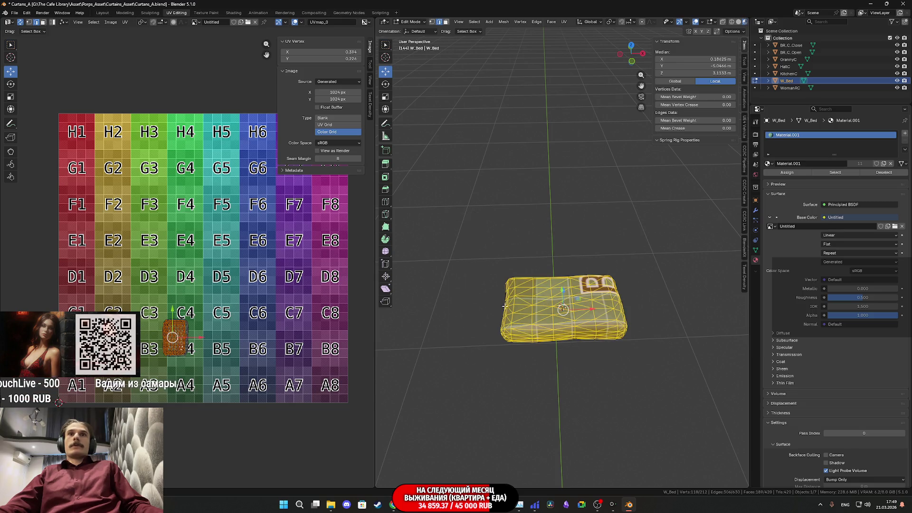
{"action": "scroll", "coordinate": [191, 358], "scroll_direction": "up", "scroll_amount": 4}
{"action": "scroll", "coordinate": [190, 358], "scroll_direction": "up", "scroll_amount": 1}
{"action": "middle_click_drag", "start_coordinate": [191, 334], "coordinate": [190, 206]}
{"action": "mouse_move", "coordinate": [575, 315]}
{"action": "middle_mouse_down"}
{"action": "mouse_move", "coordinate": [676, 269]}
{"action": "mouse_move", "coordinate": [705, 273]}
{"action": "middle_mouse_up"}
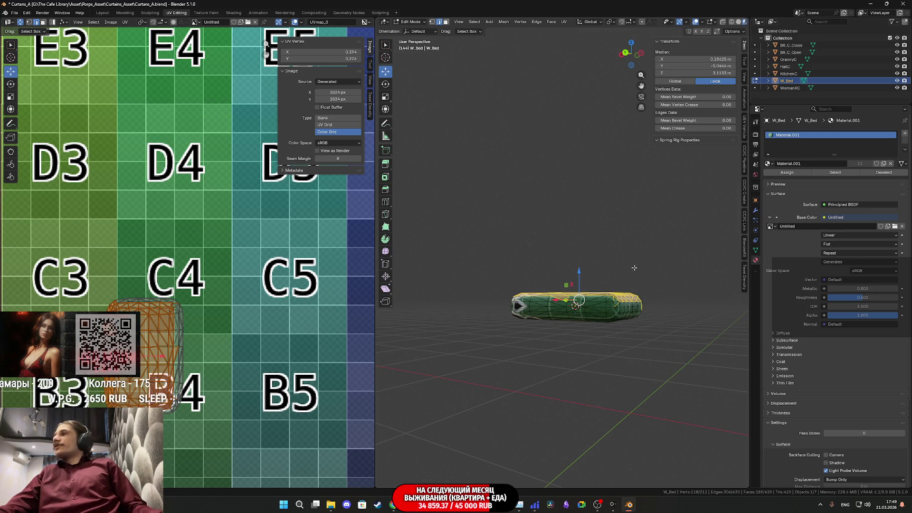
{"action": "middle_click_drag", "start_coordinate": [694, 270], "coordinate": [571, 271]}
{"action": "key", "text": "a"}
{"action": "scroll", "coordinate": [161, 219], "scroll_direction": "down", "scroll_amount": 7}
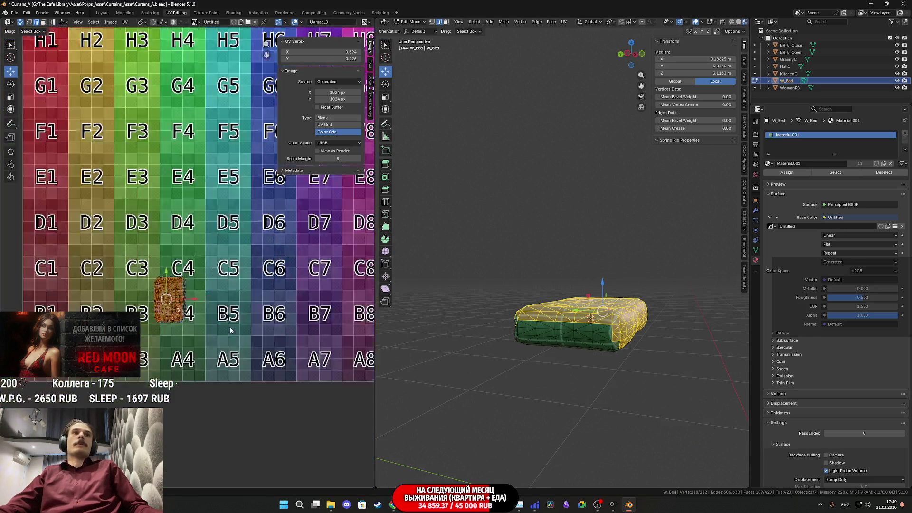
{"action": "scroll", "coordinate": [229, 337], "scroll_direction": "up", "scroll_amount": 8}
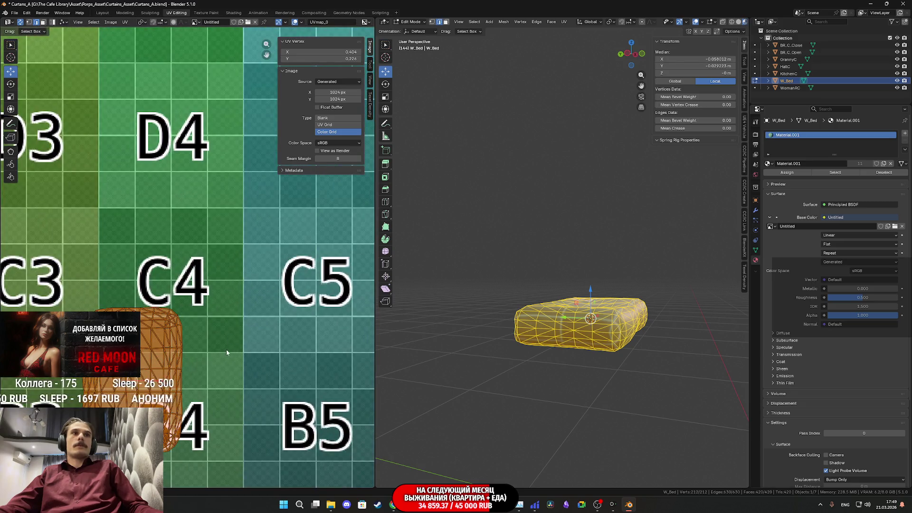
{"action": "mouse_move", "coordinate": [613, 328]}
{"action": "middle_mouse_down"}
{"action": "mouse_move", "coordinate": [626, 322]}
{"action": "mouse_move", "coordinate": [545, 313]}
{"action": "mouse_move", "coordinate": [518, 227]}
{"action": "middle_mouse_up"}
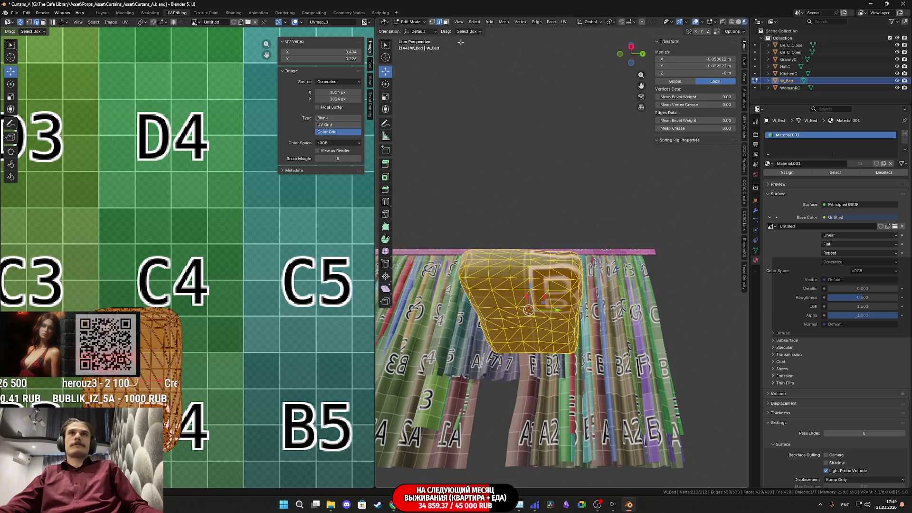
- In face select mode, pick a bed face and then select all faces
{"action": "left_click", "coordinate": [445, 22]}
{"action": "left_click", "coordinate": [555, 276]}
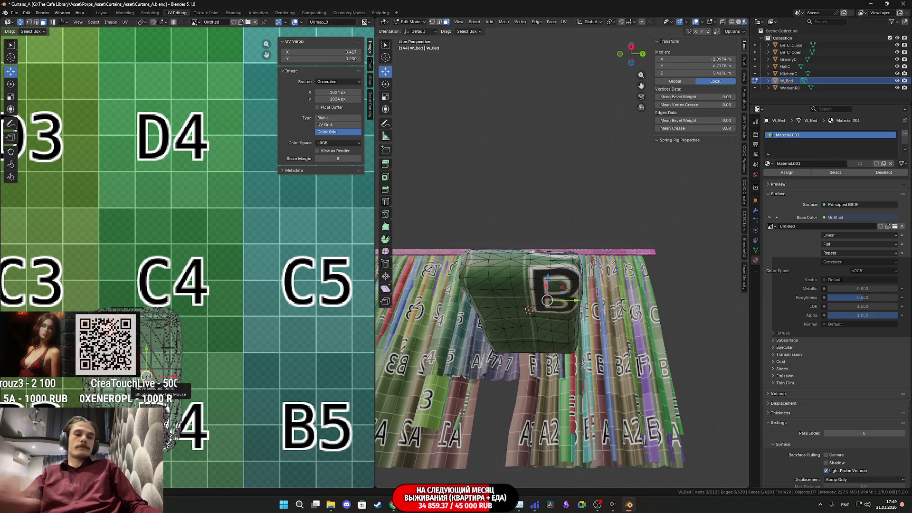
{"action": "key", "text": "a"}
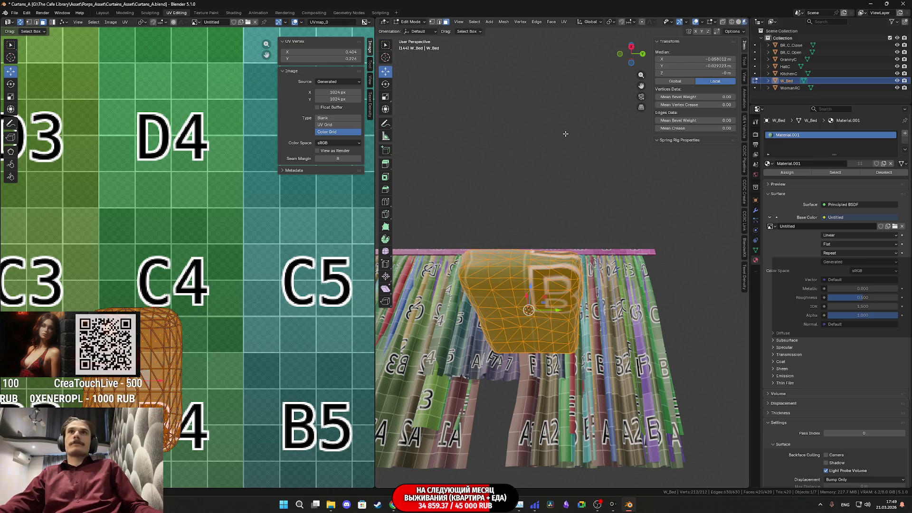
{"action": "scroll", "coordinate": [565, 133], "scroll_direction": "down", "scroll_amount": 5}
{"action": "middle_click_drag", "start_coordinate": [565, 134], "coordinate": [563, 195]}
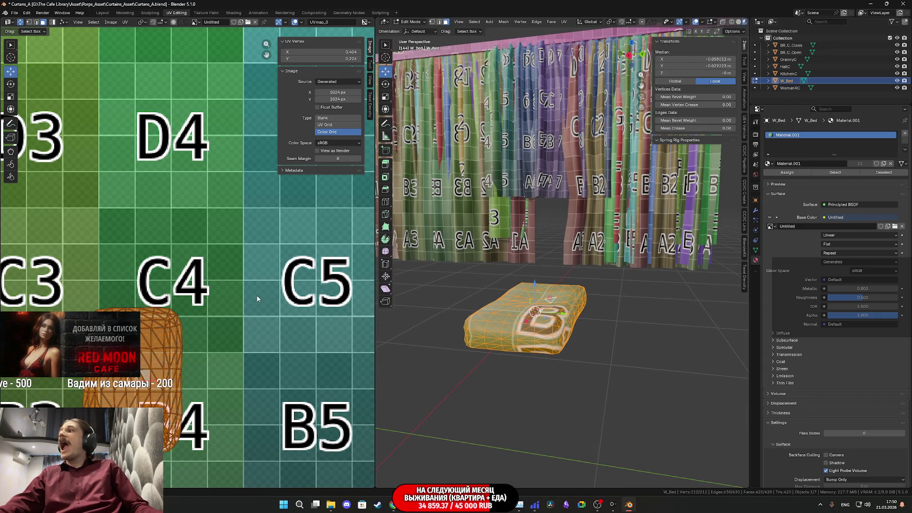
{"action": "middle_click_drag", "start_coordinate": [142, 353], "coordinate": [134, 329]}
{"action": "middle_click_drag", "start_coordinate": [476, 324], "coordinate": [531, 350]}
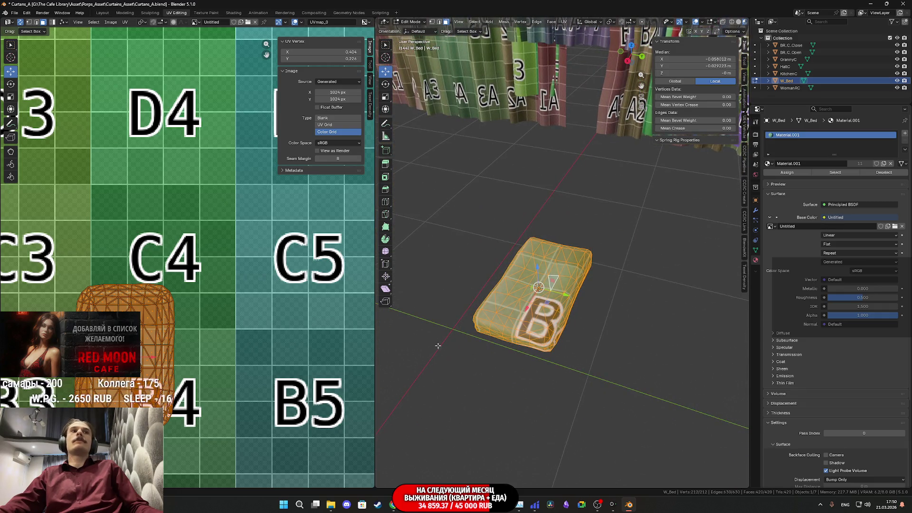
{"action": "scroll", "coordinate": [161, 289], "scroll_direction": "down", "scroll_amount": 7}
{"action": "scroll", "coordinate": [163, 290], "scroll_direction": "up", "scroll_amount": 1}
{"action": "scroll", "coordinate": [163, 290], "scroll_direction": "up", "scroll_amount": 5}
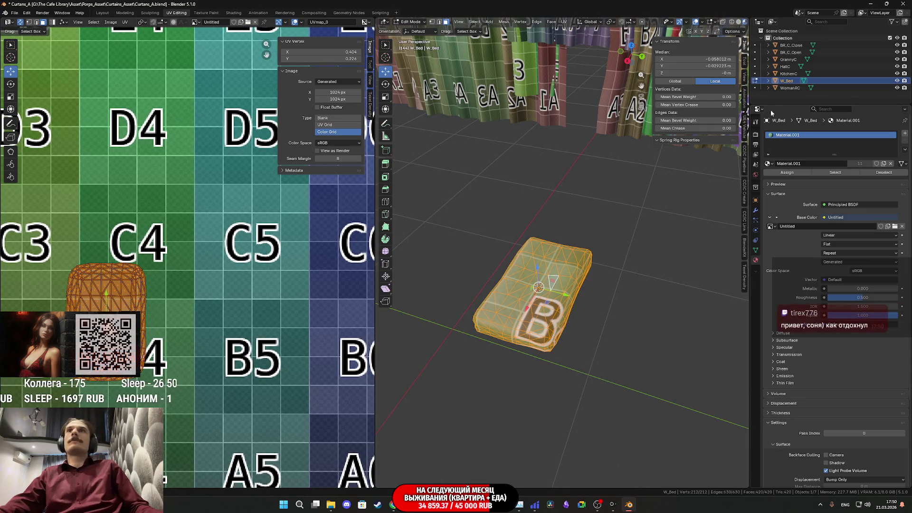
{"action": "middle_click_drag", "start_coordinate": [479, 266], "coordinate": [451, 129]}
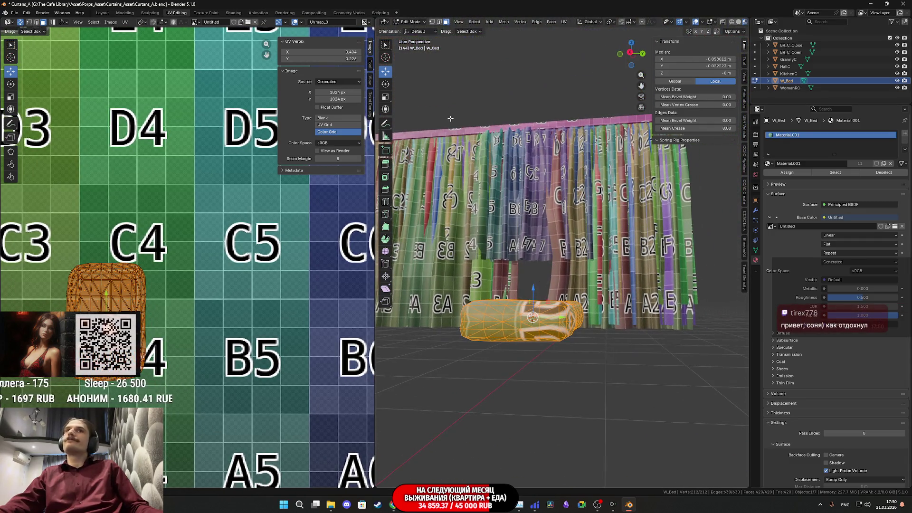
- Loop-select an edge ring around the bed in edge select mode
{"action": "left_click", "coordinate": [439, 23]}
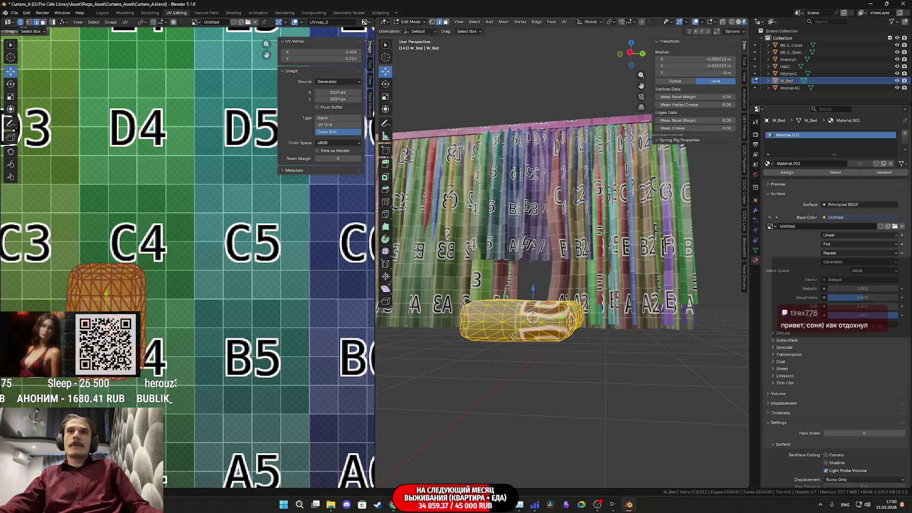
{"action": "scroll", "coordinate": [512, 336], "scroll_direction": "up", "scroll_amount": 2}
{"action": "left_click", "coordinate": [485, 369], "text": "alt"}
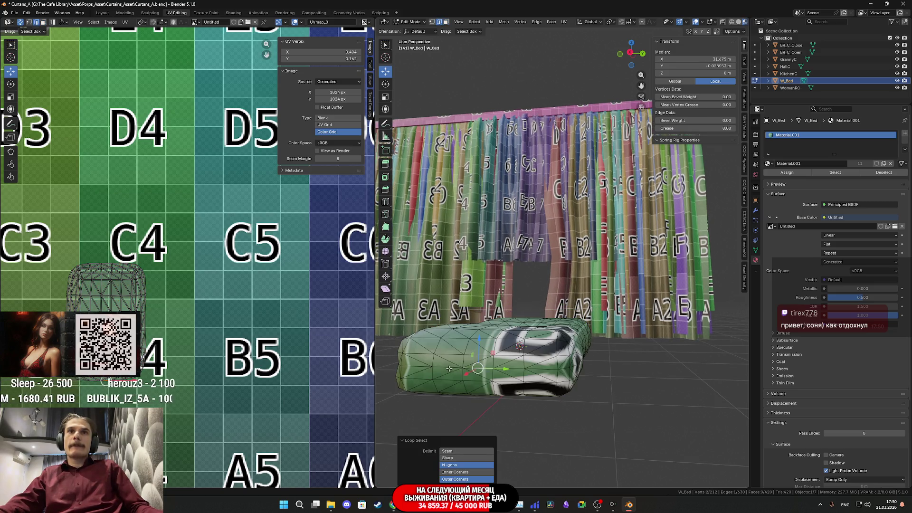
{"action": "scroll", "coordinate": [302, 360], "scroll_direction": "up", "scroll_amount": 2}
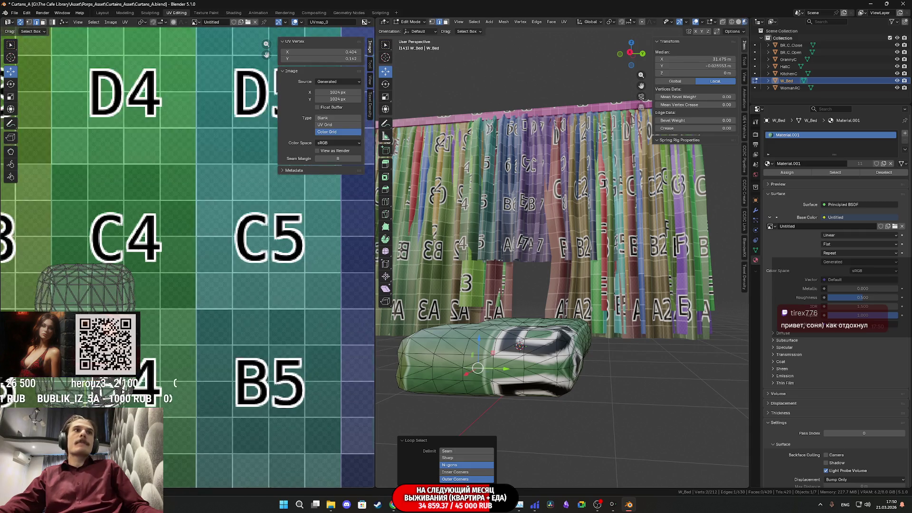
- Select the faces linked to one bed face using Select Linked with UVs delimit
{"action": "left_click", "coordinate": [445, 22]}
{"action": "left_click", "coordinate": [553, 349]}
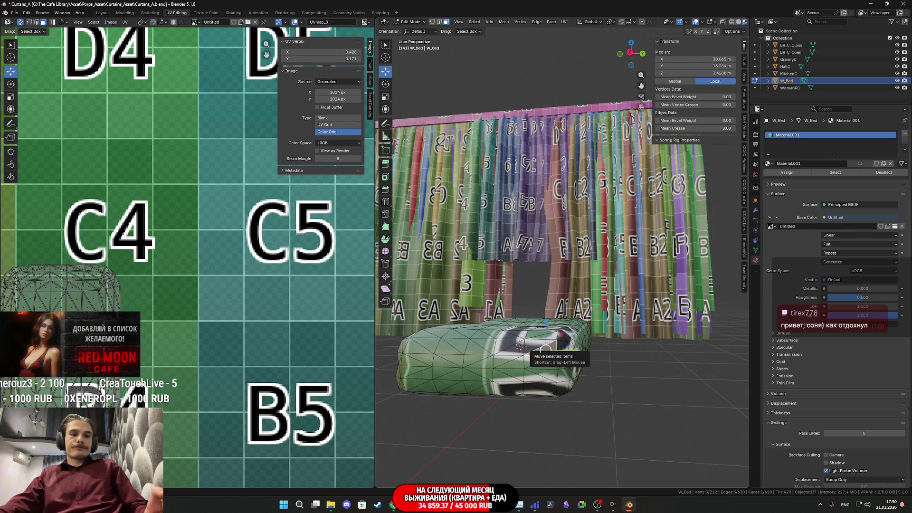
{"action": "key", "text": "ctrl+l"}
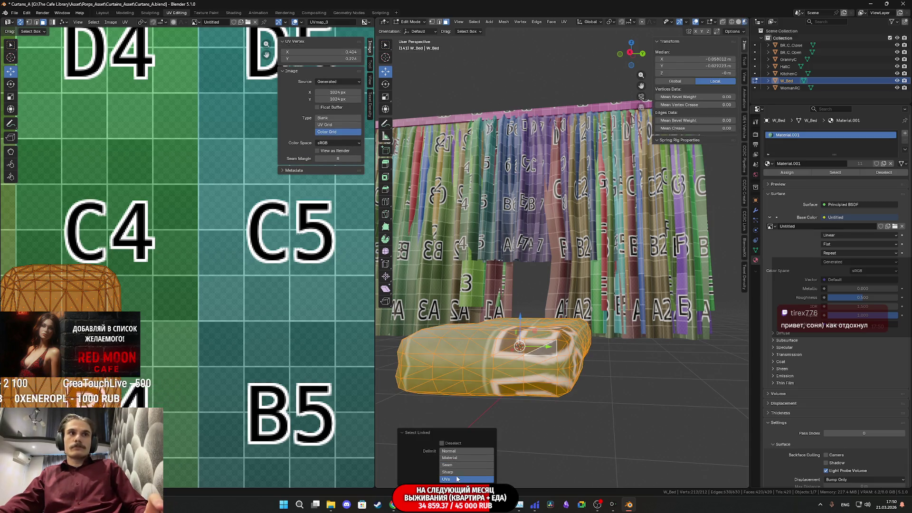
{"action": "key", "text": "ctrl+z"}
{"action": "key", "text": "ctrl+l"}
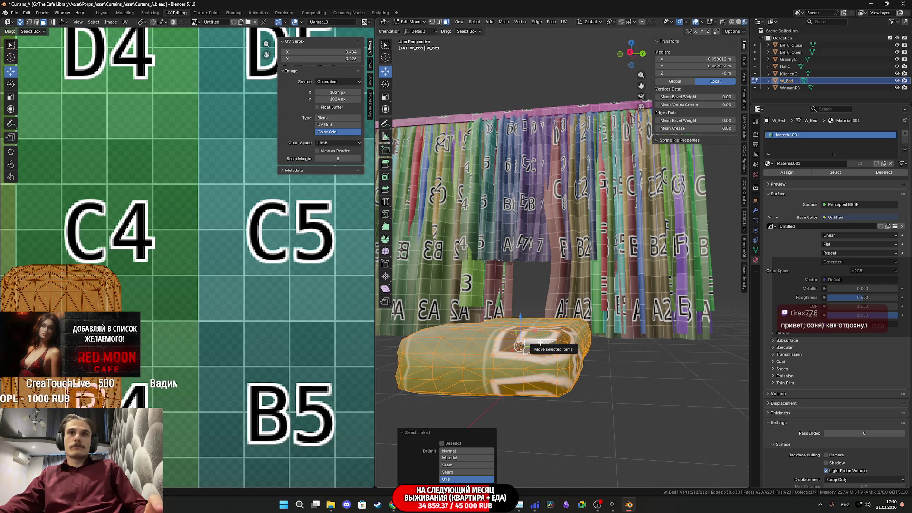
{"action": "left_click", "coordinate": [461, 472]}
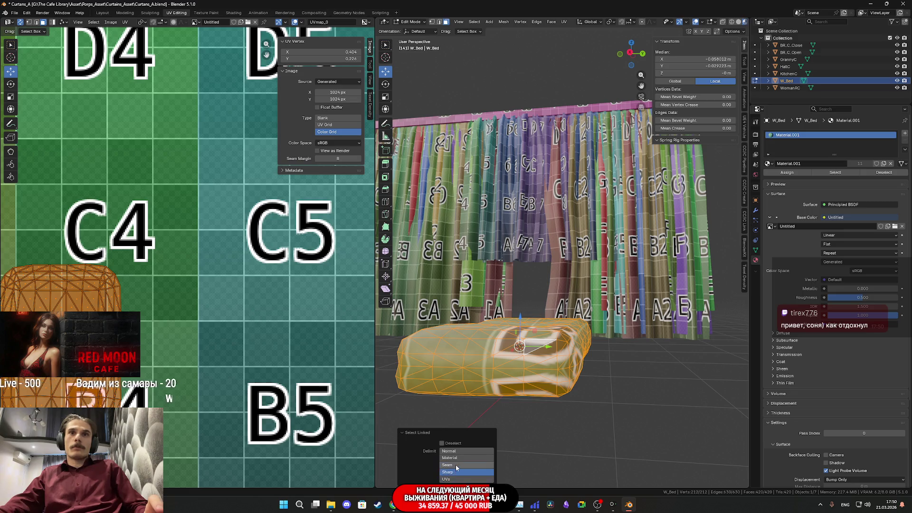
{"action": "left_click", "coordinate": [461, 478]}
- Select the entire bed mesh again and snap to a right orthographic view
{"action": "middle_click_drag", "start_coordinate": [531, 349], "coordinate": [501, 373]}
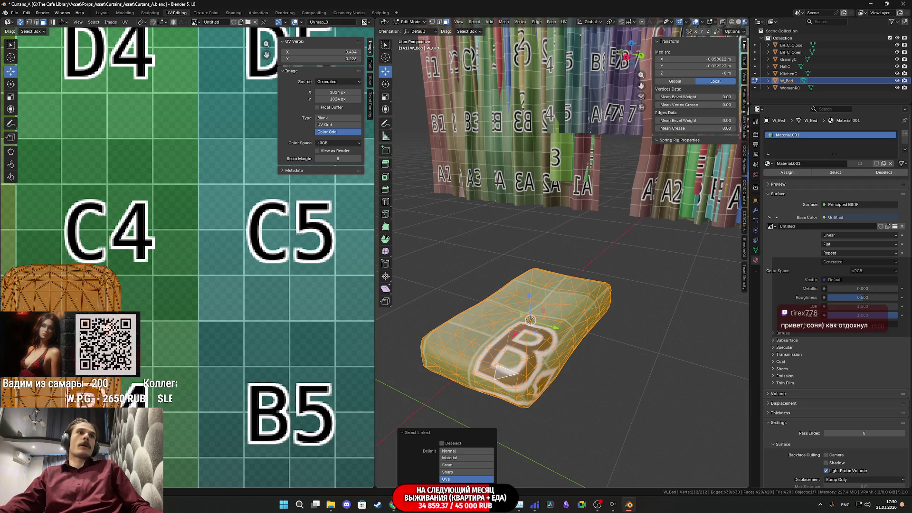
{"action": "left_click", "coordinate": [566, 309]}
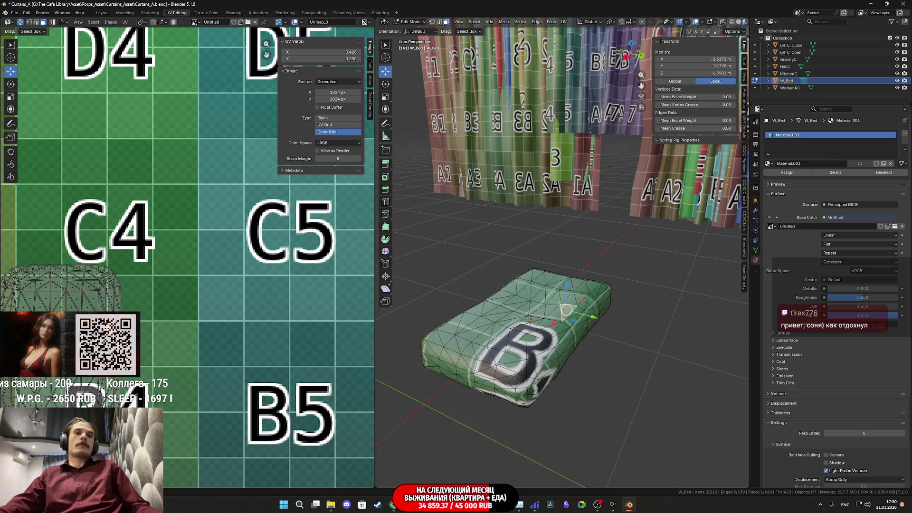
{"action": "key", "text": "a"}
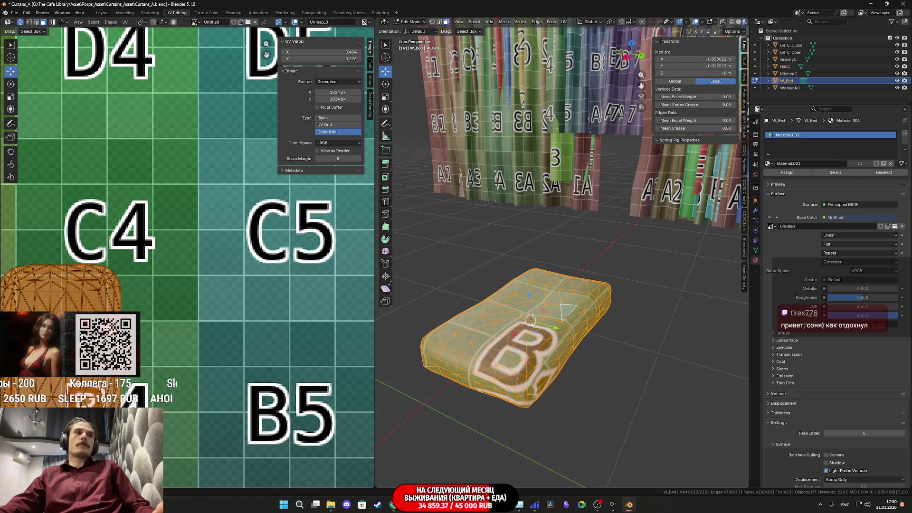
{"action": "middle_click_drag", "start_coordinate": [546, 223], "coordinate": [663, 191]}
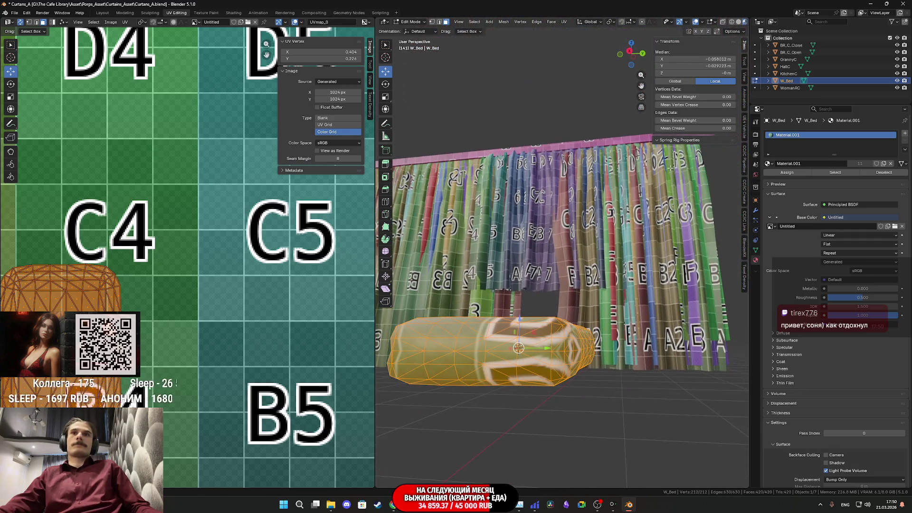
{"action": "middle_click_drag", "start_coordinate": [644, 53], "coordinate": [618, 205], "text": "alt"}
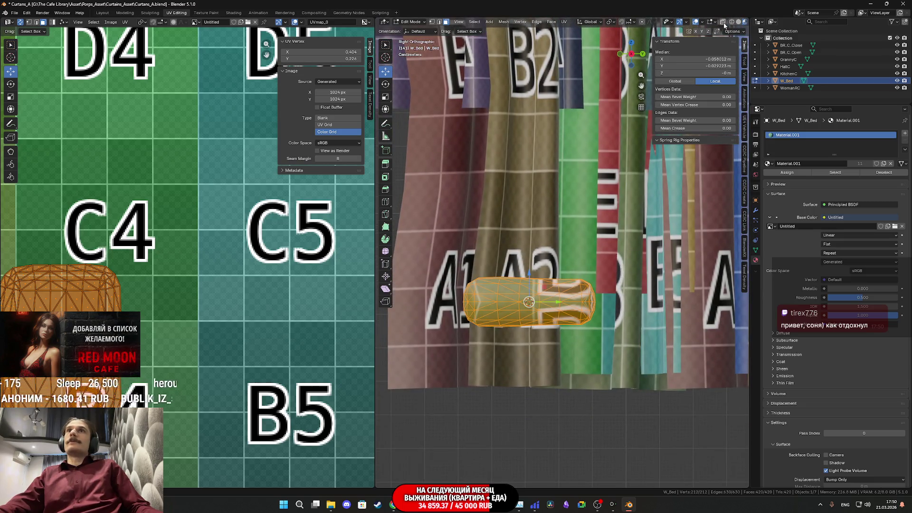
- Box-select the bed's upper half and move its UVs up the colour grid
{"action": "scroll", "coordinate": [637, 344], "scroll_direction": "up", "scroll_amount": 3}
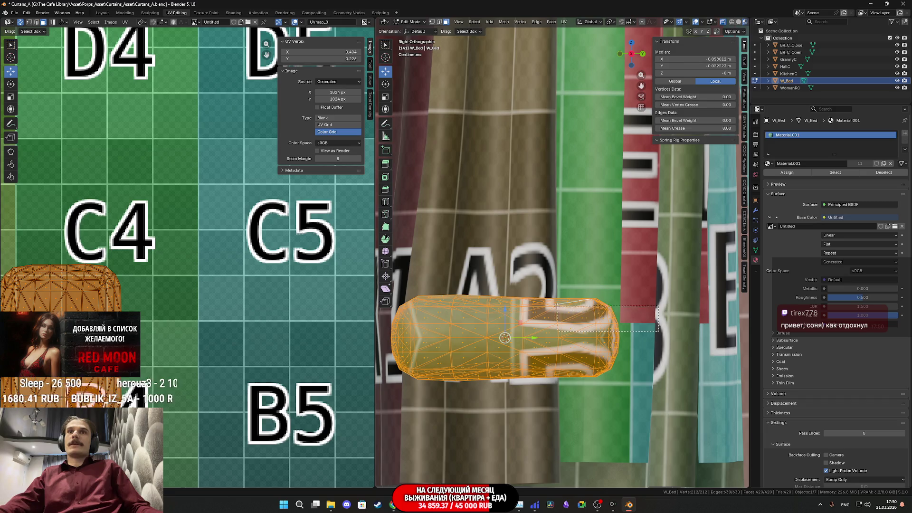
{"action": "left_click_drag", "start_coordinate": [658, 331], "coordinate": [567, 283]}
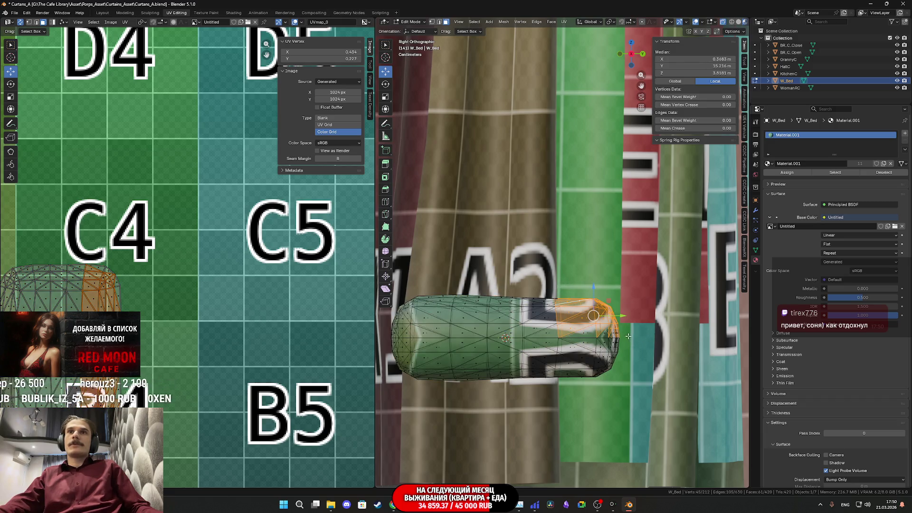
{"action": "left_click_drag", "start_coordinate": [502, 290], "coordinate": [343, 250]}
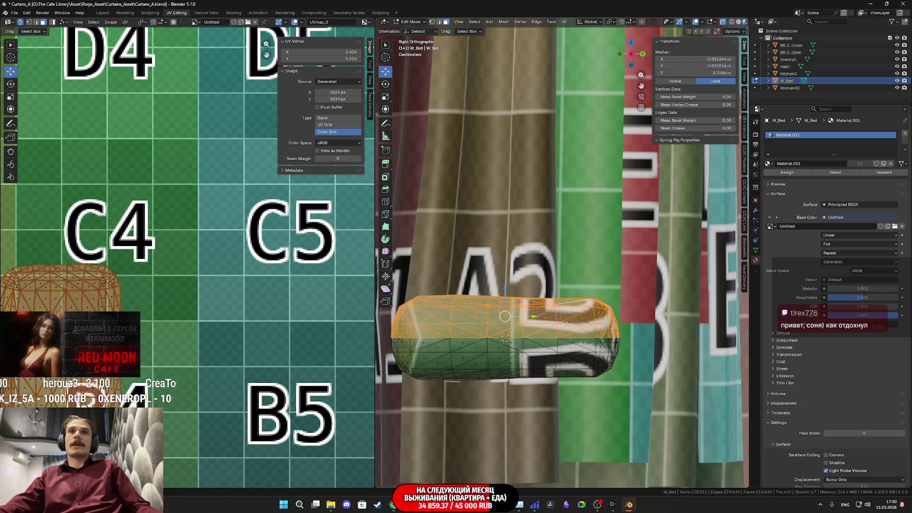
{"action": "left_click_drag", "start_coordinate": [57, 358], "coordinate": [58, 164]}
- Switch the viewport from Material Preview to Solid shading
{"action": "mouse_move", "coordinate": [537, 386]}
{"action": "middle_mouse_down"}
{"action": "mouse_move", "coordinate": [546, 380]}
{"action": "mouse_move", "coordinate": [526, 370]}
{"action": "middle_mouse_up"}
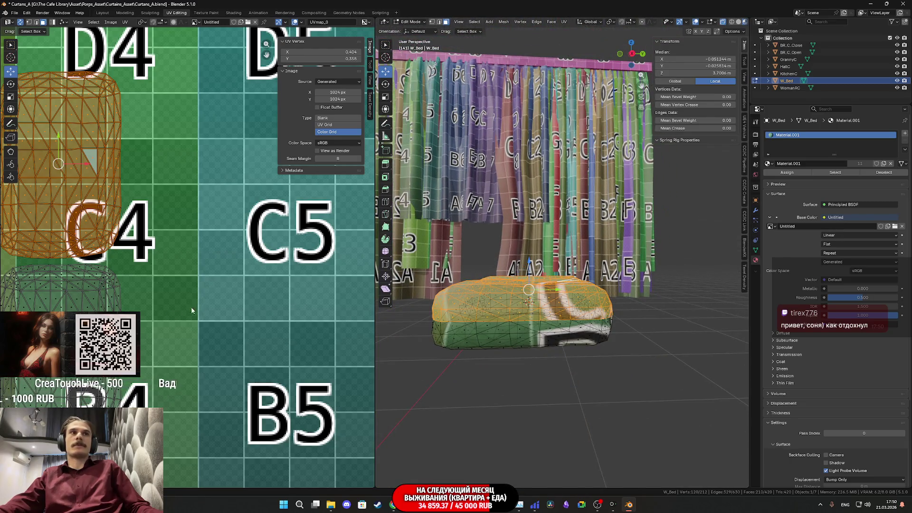
{"action": "mouse_move", "coordinate": [530, 337]}
{"action": "middle_mouse_down"}
{"action": "mouse_move", "coordinate": [478, 340]}
{"action": "mouse_move", "coordinate": [492, 337]}
{"action": "middle_mouse_up"}
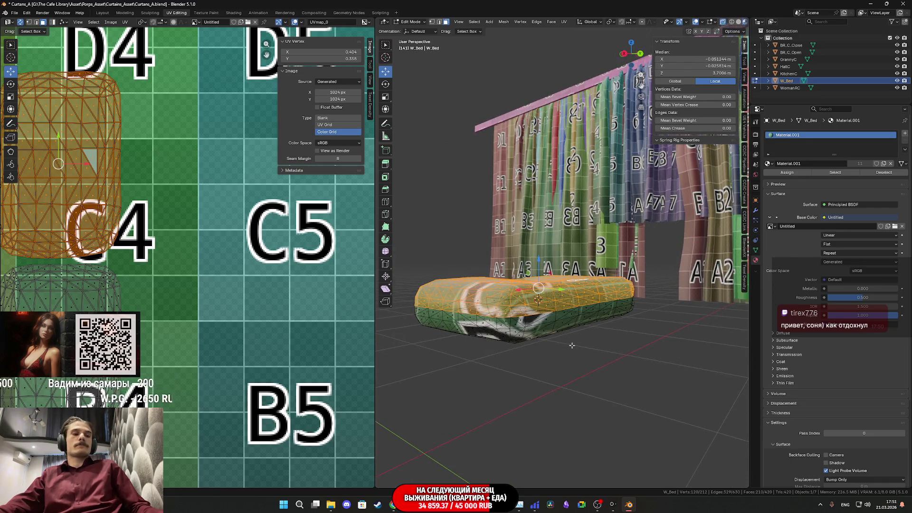
{"action": "key", "text": "z"}
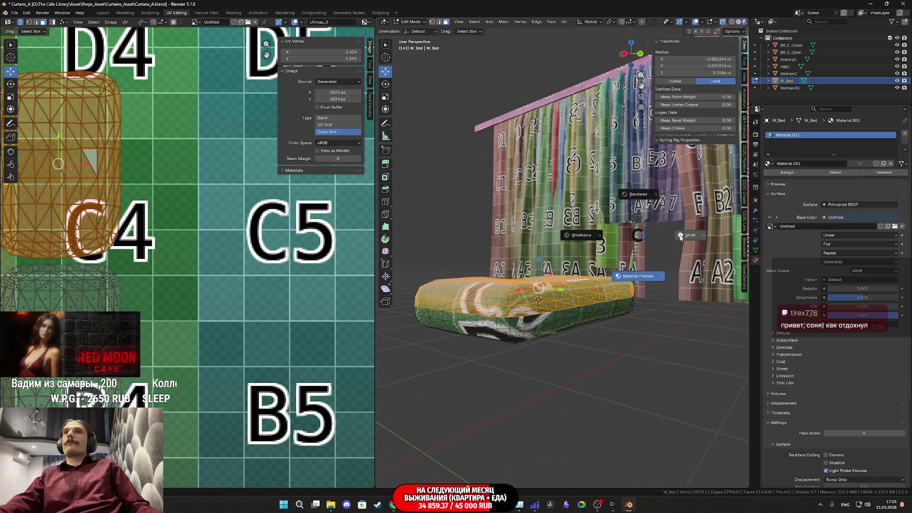
{"action": "left_click", "coordinate": [705, 238]}
{"action": "middle_click_drag", "start_coordinate": [704, 238], "coordinate": [655, 224]}
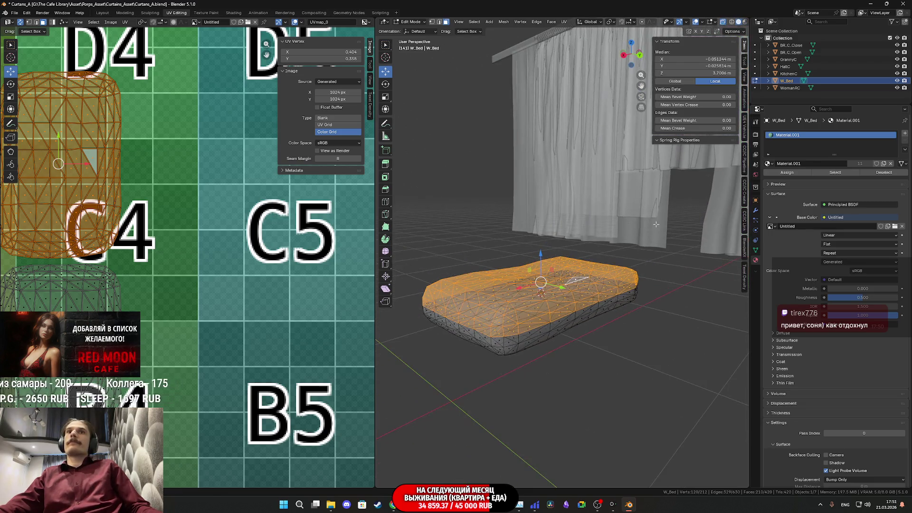
- Turn off X-ray display and deselect the bed mesh
{"action": "left_click", "coordinate": [722, 22]}
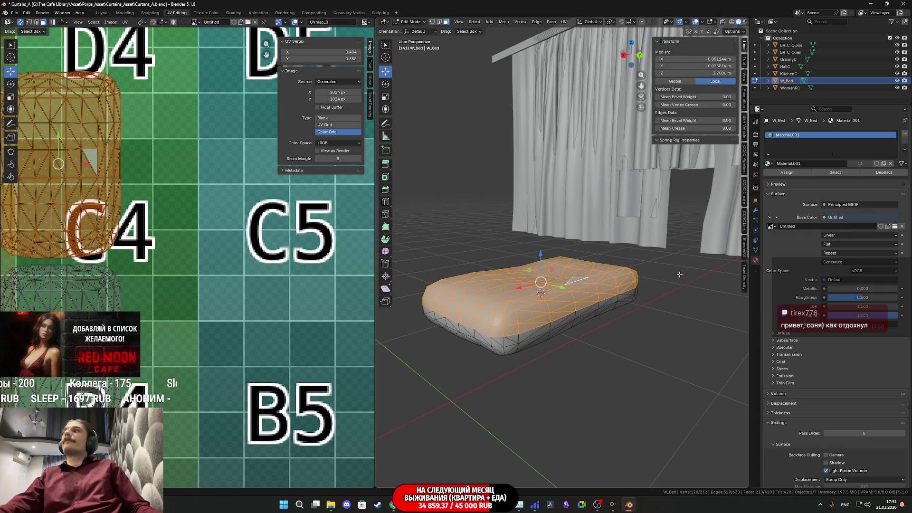
{"action": "left_click", "coordinate": [667, 327]}
{"action": "mouse_move", "coordinate": [668, 326]}
{"action": "middle_mouse_down"}
{"action": "mouse_move", "coordinate": [551, 284]}
{"action": "mouse_move", "coordinate": [561, 293]}
{"action": "middle_mouse_up"}
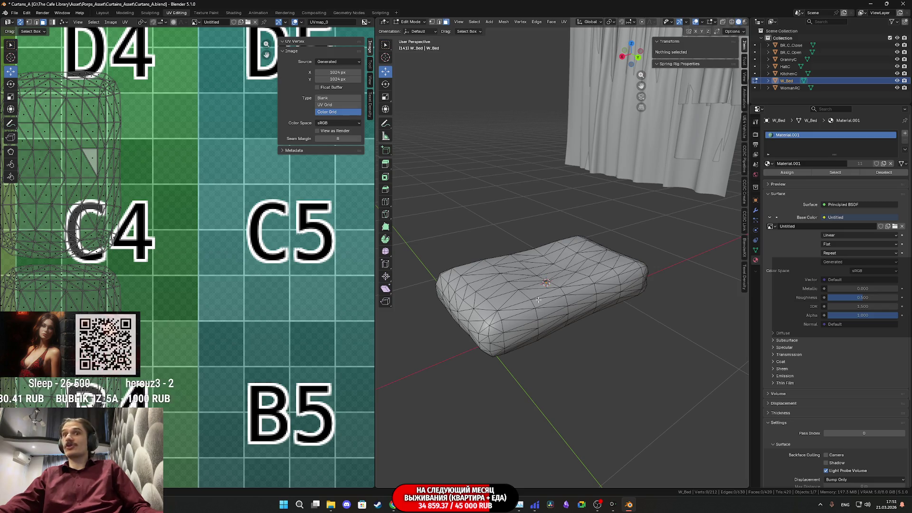
{"action": "scroll", "coordinate": [197, 287], "scroll_direction": "down", "scroll_amount": 4}
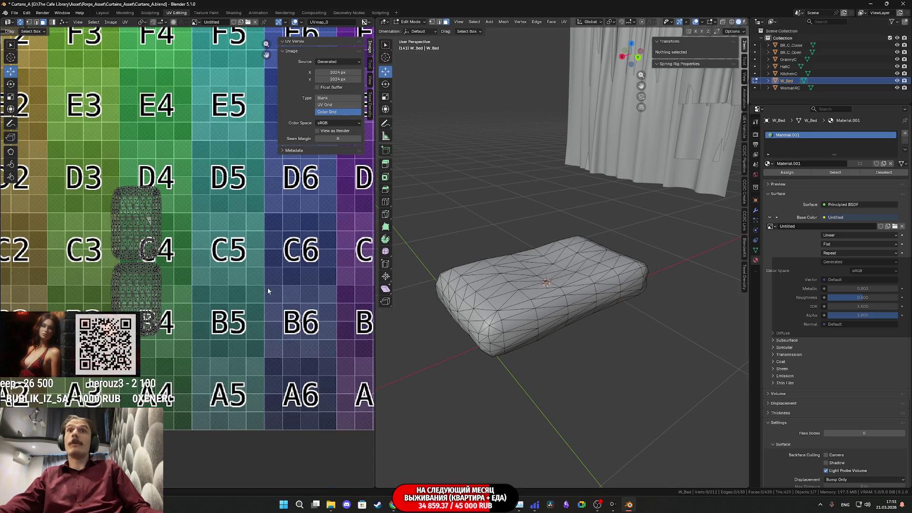
{"action": "mouse_move", "coordinate": [541, 280]}
{"action": "middle_mouse_down"}
{"action": "mouse_move", "coordinate": [551, 285]}
{"action": "mouse_move", "coordinate": [559, 271]}
{"action": "middle_mouse_up"}
{"action": "scroll", "coordinate": [225, 293], "scroll_direction": "down", "scroll_amount": 4}
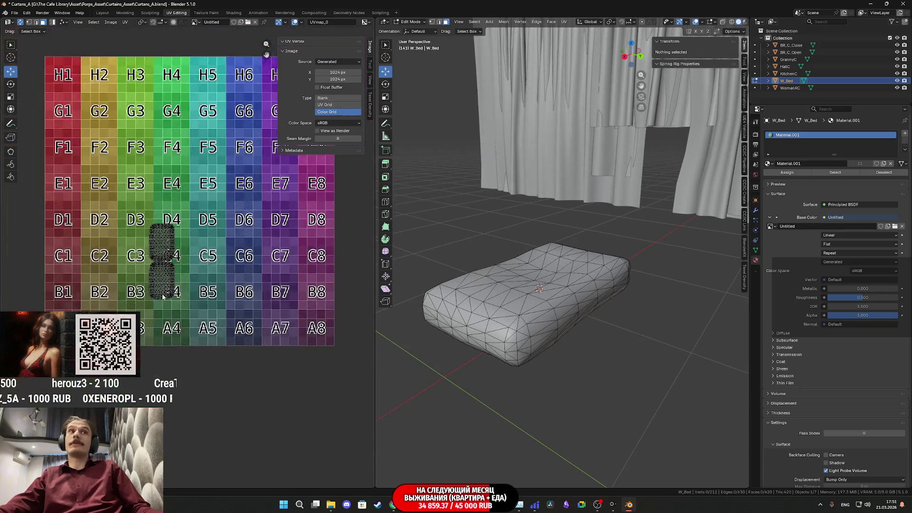
- Select all of W_Bed, move its UV islands right of the grid, and exit Edit Mode
{"action": "key", "text": "a"}
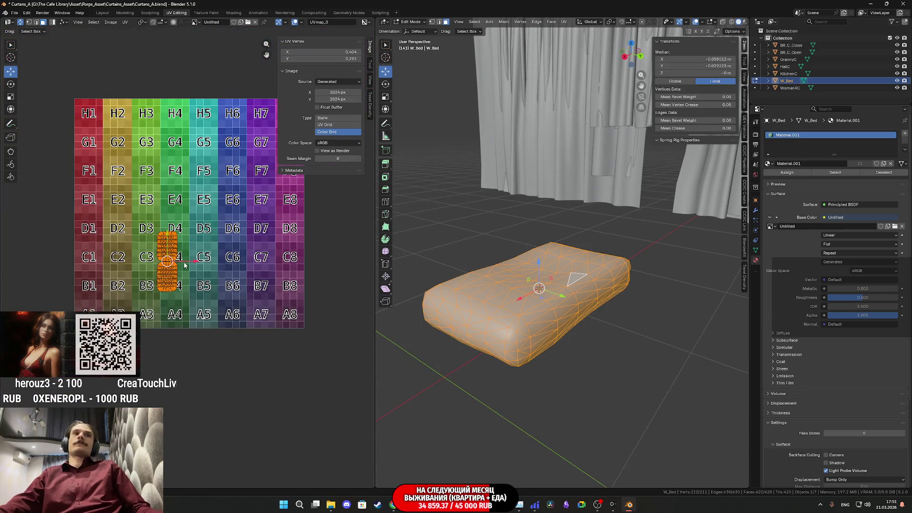
{"action": "mouse_move", "coordinate": [188, 262]}
{"action": "left_mouse_down"}
{"action": "mouse_move", "coordinate": [342, 286]}
{"action": "mouse_move", "coordinate": [338, 294]}
{"action": "left_mouse_up"}
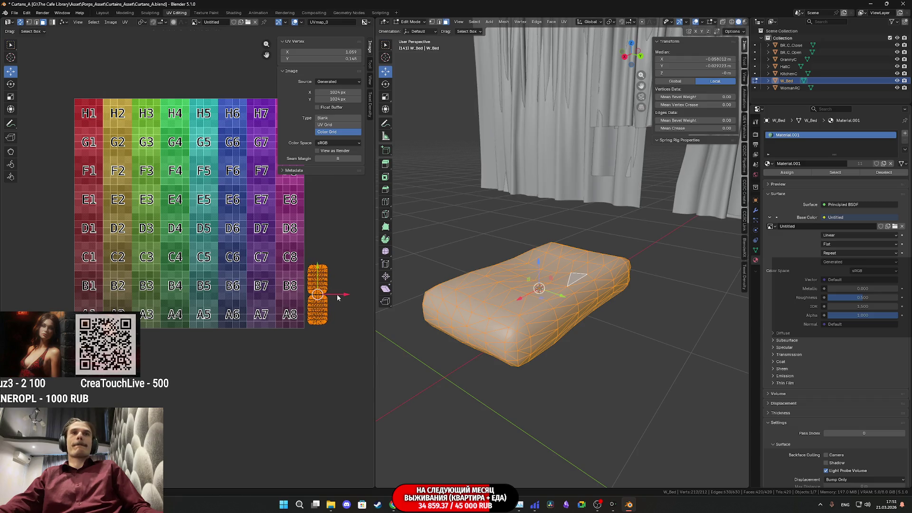
{"action": "scroll", "coordinate": [369, 278], "scroll_direction": "right", "scroll_amount": 2}
{"action": "middle_click_drag", "start_coordinate": [635, 231], "coordinate": [635, 238]}
{"action": "key", "text": "Tab"}
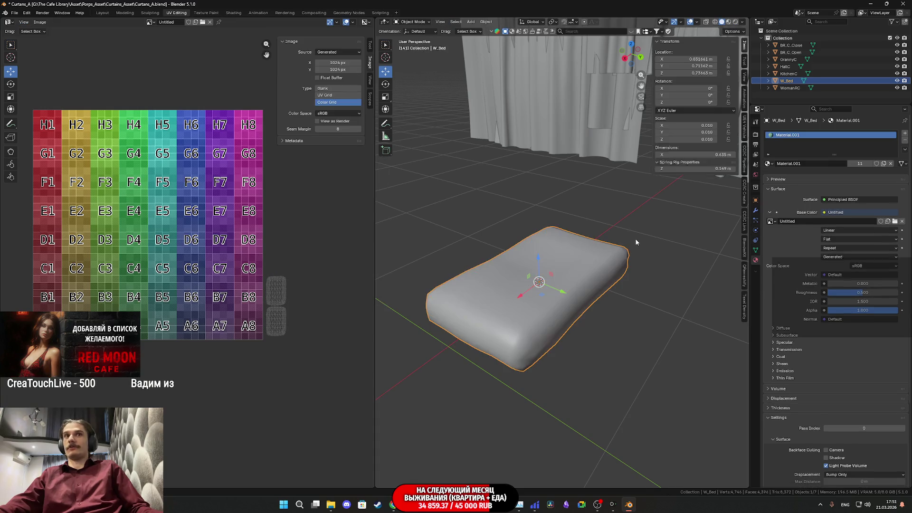
- Select only W_Bed, enter Edit Mode, and box-select its UV island beside the colour grid
{"action": "key", "text": "a"}
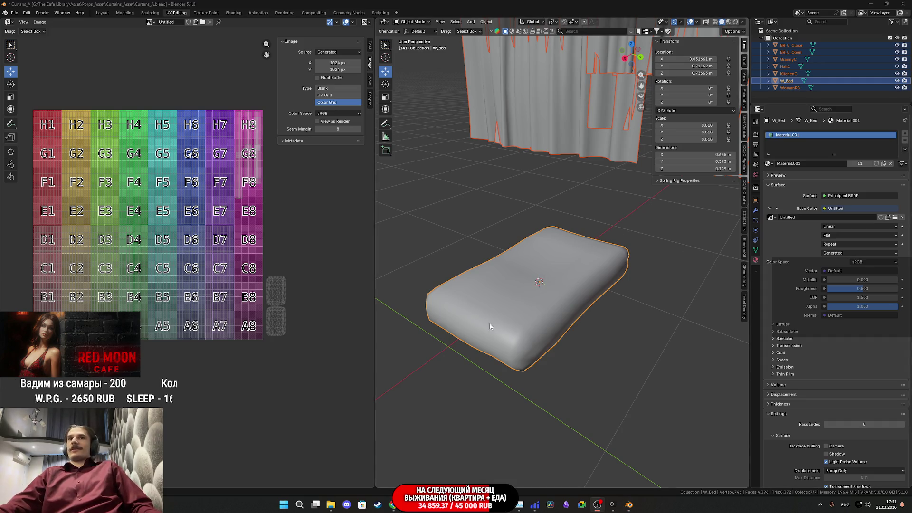
{"action": "left_click", "coordinate": [528, 298]}
{"action": "middle_click_drag", "start_coordinate": [529, 298], "coordinate": [517, 292]}
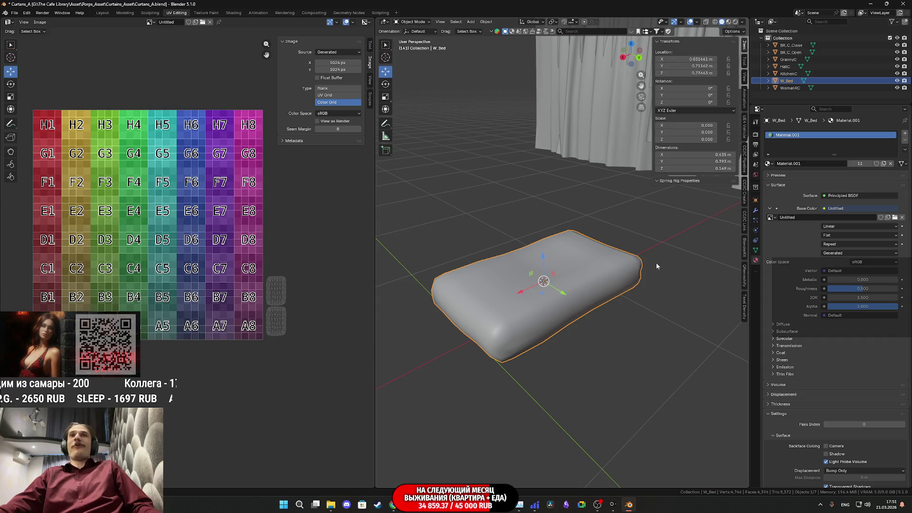
{"action": "middle_click_drag", "start_coordinate": [645, 261], "coordinate": [595, 306], "text": "shift"}
{"action": "key", "text": "a"}
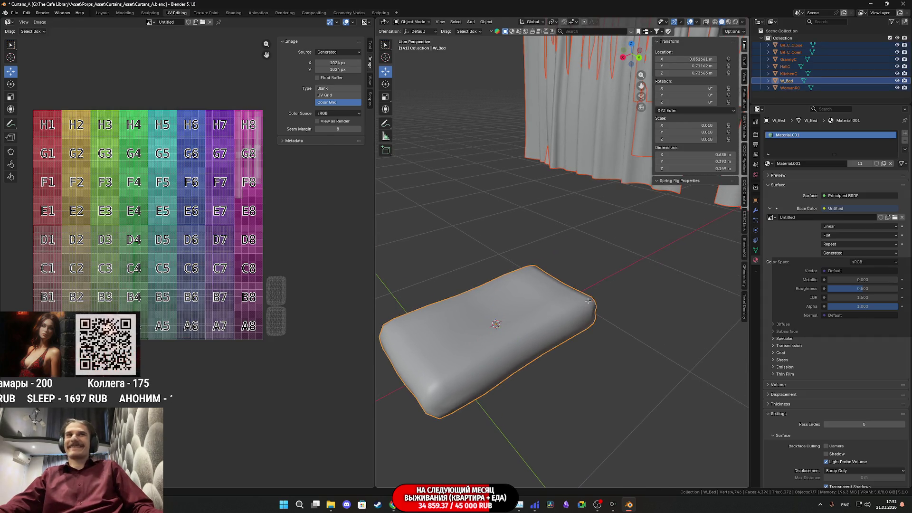
{"action": "key", "text": "Tab"}
{"action": "scroll", "coordinate": [309, 332], "scroll_direction": "up", "scroll_amount": 4}
{"action": "mouse_move", "coordinate": [330, 429]}
{"action": "left_mouse_down"}
{"action": "mouse_move", "coordinate": [223, 247]}
{"action": "mouse_move", "coordinate": [218, 278]}
{"action": "left_mouse_up"}
{"action": "scroll", "coordinate": [302, 354], "scroll_direction": "down", "scroll_amount": 1}
{"action": "middle_click_drag", "start_coordinate": [302, 354], "coordinate": [299, 368]}
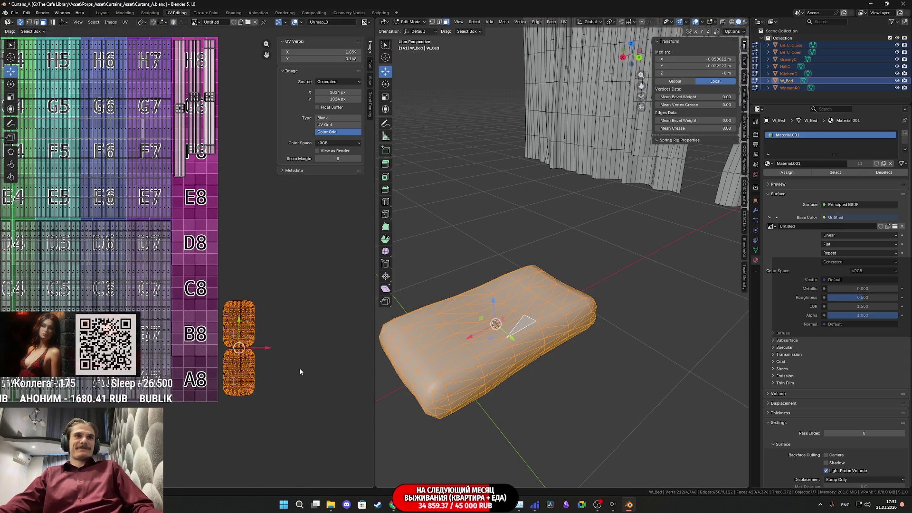
- Scale the bed's UV islands up several times to enlarge them
{"action": "key", "text": "g"}
{"action": "left_click", "coordinate": [255, 349]}
{"action": "key", "text": "s"}
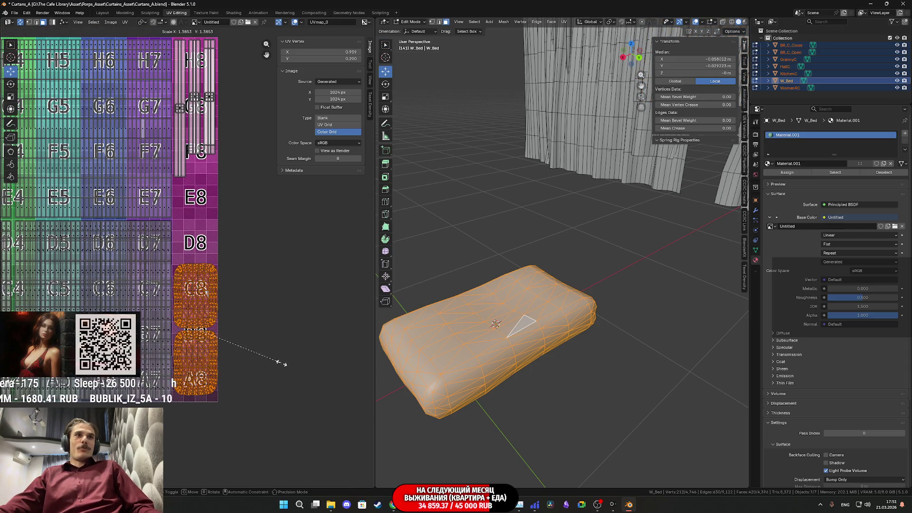
{"action": "scroll", "coordinate": [275, 356], "scroll_direction": "up", "scroll_amount": 3}
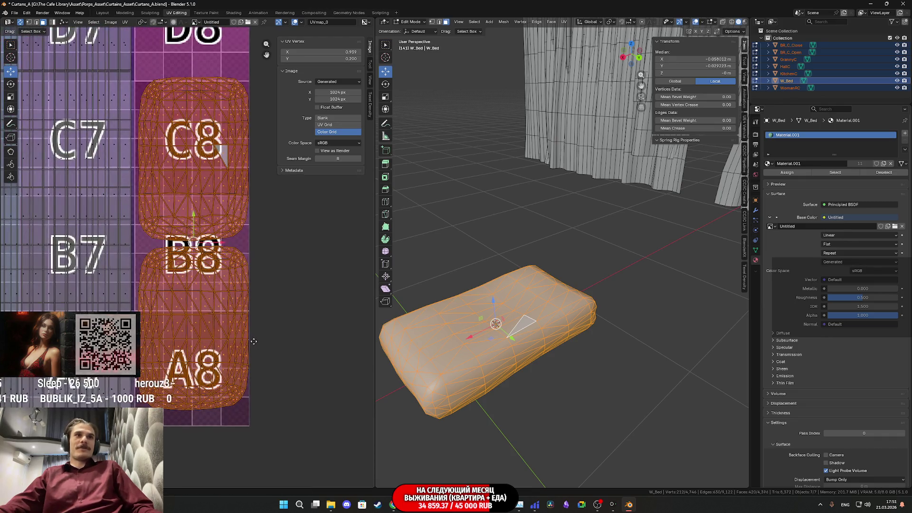
{"action": "scroll", "coordinate": [265, 344], "scroll_direction": "down", "scroll_amount": 3}
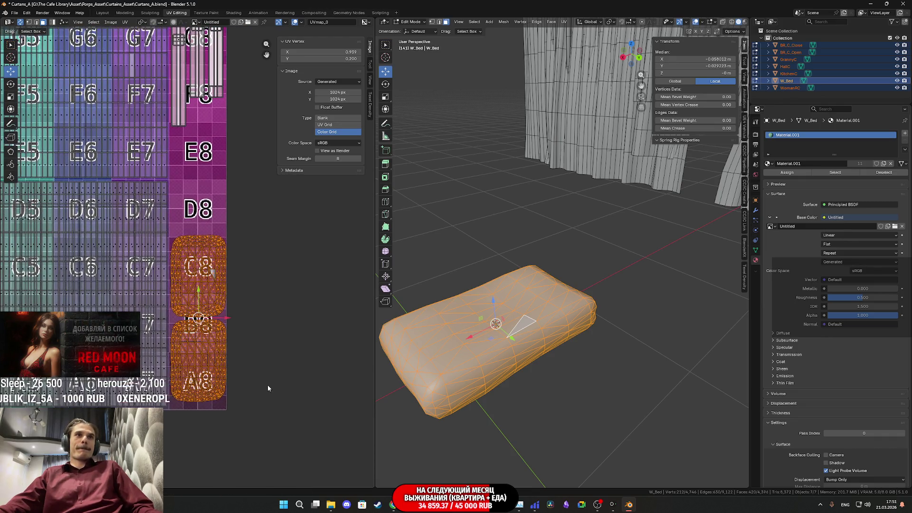
{"action": "key", "text": "s"}
{"action": "left_click", "coordinate": [303, 402]}
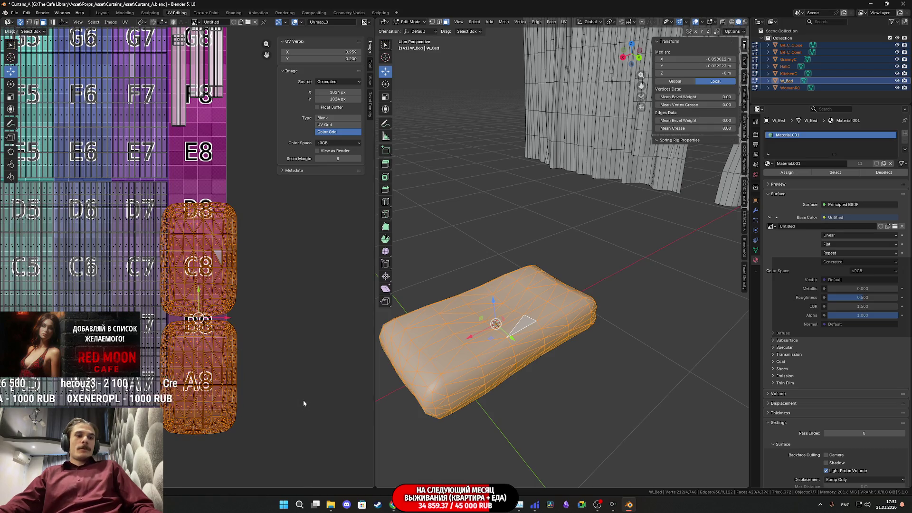
{"action": "key", "text": "g"}
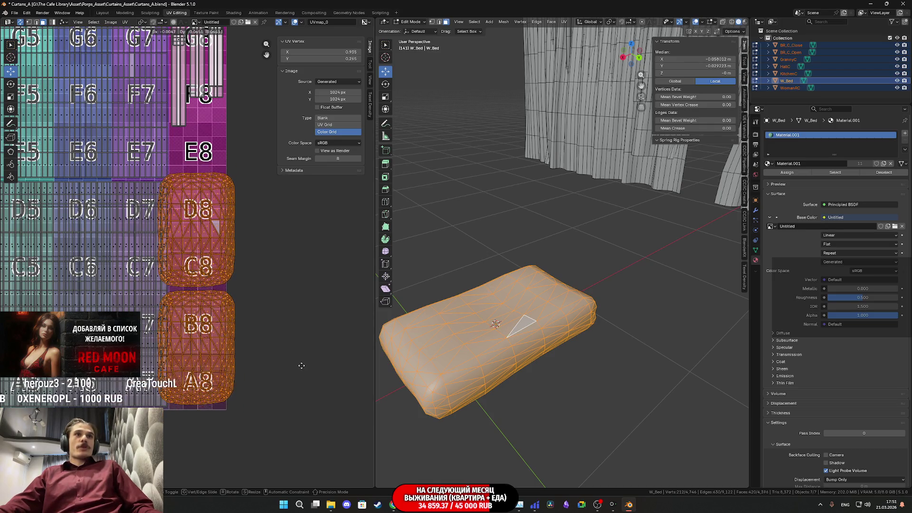
{"action": "key", "text": "s"}
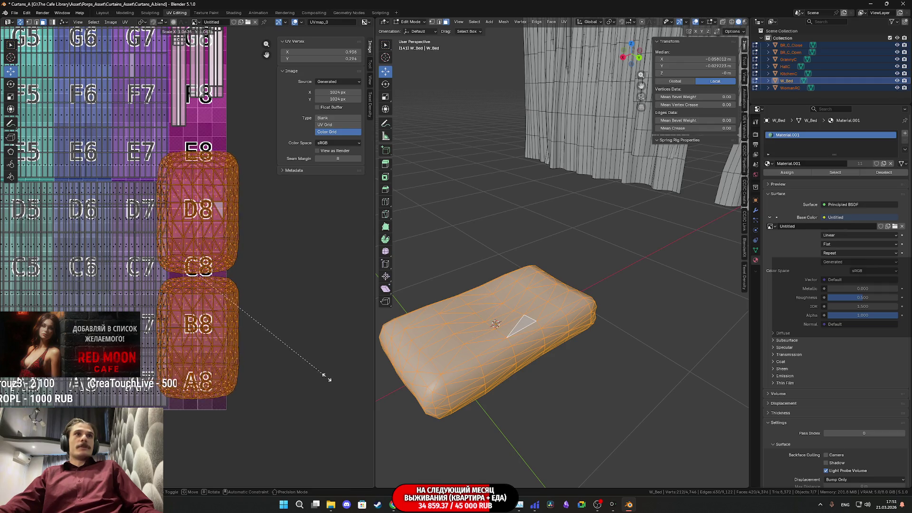
{"action": "left_click", "coordinate": [302, 362]}
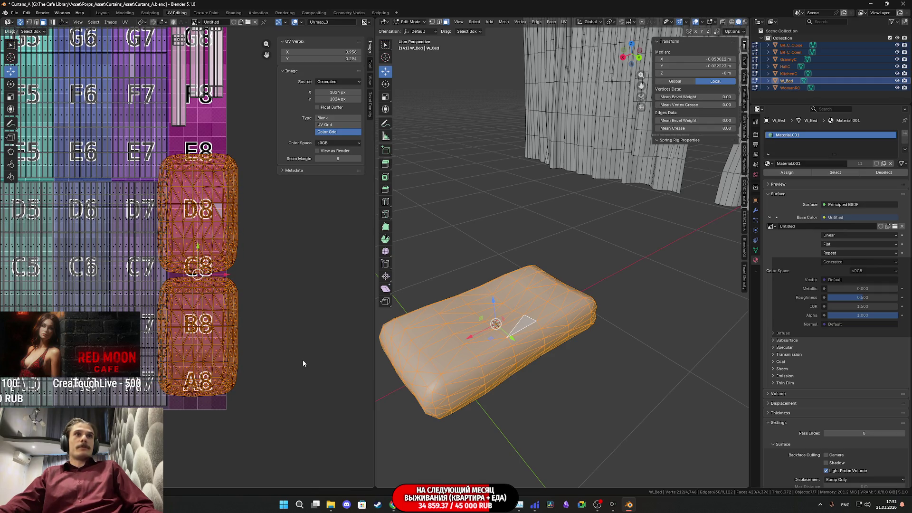
{"action": "mouse_move", "coordinate": [258, 370]}
{"action": "middle_mouse_down"}
{"action": "mouse_move", "coordinate": [278, 404]}
{"action": "mouse_move", "coordinate": [276, 375]}
{"action": "mouse_move", "coordinate": [242, 354]}
{"action": "middle_mouse_up"}
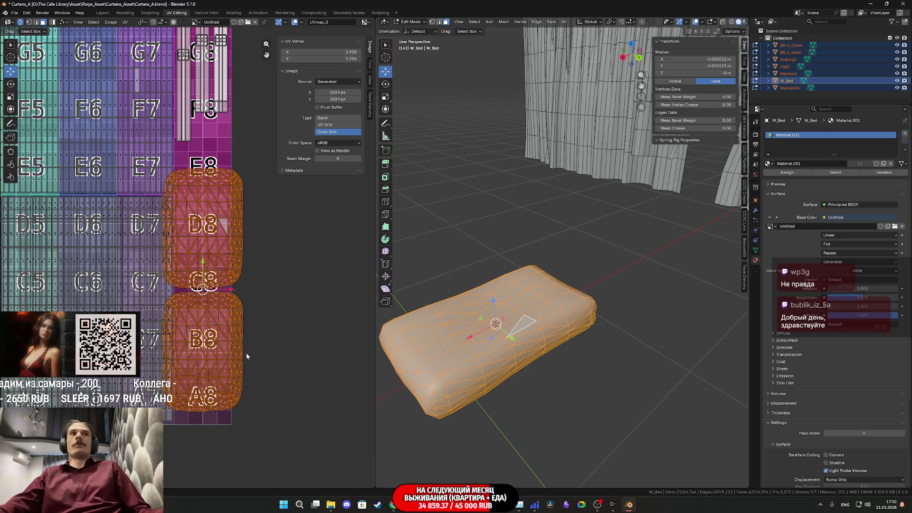
{"action": "scroll", "coordinate": [193, 310], "scroll_direction": "up", "scroll_amount": 3}
{"action": "scroll", "coordinate": [256, 349], "scroll_direction": "down", "scroll_amount": 3}
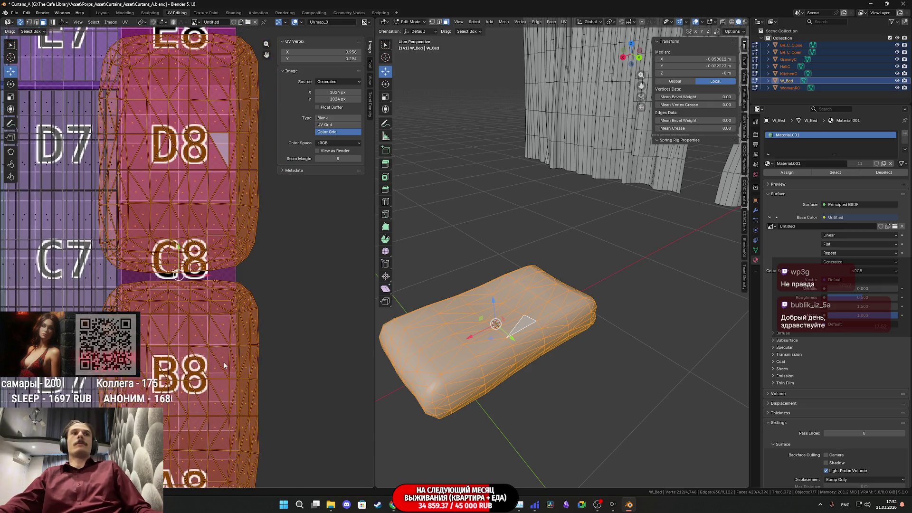
- Narrow the islands along X and position them over tiles D8–A8 in column 8
{"action": "key", "text": "s"}
{"action": "key", "text": "x"}
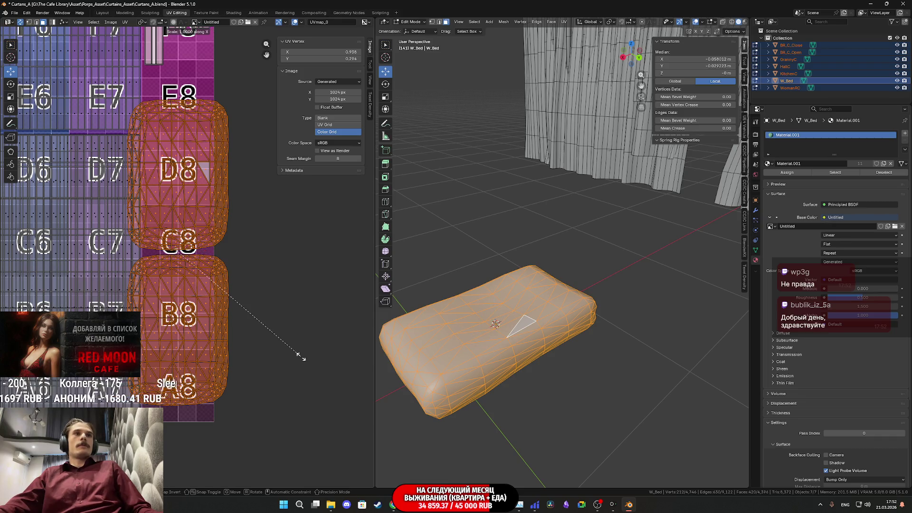
{"action": "left_click", "coordinate": [204, 283]}
{"action": "middle_click_drag", "start_coordinate": [207, 304], "coordinate": [208, 318]}
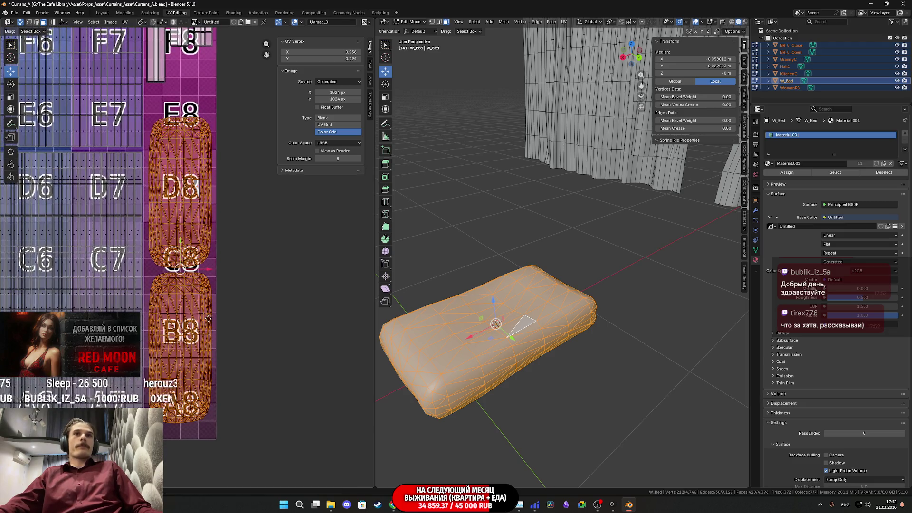
{"action": "key", "text": "g"}
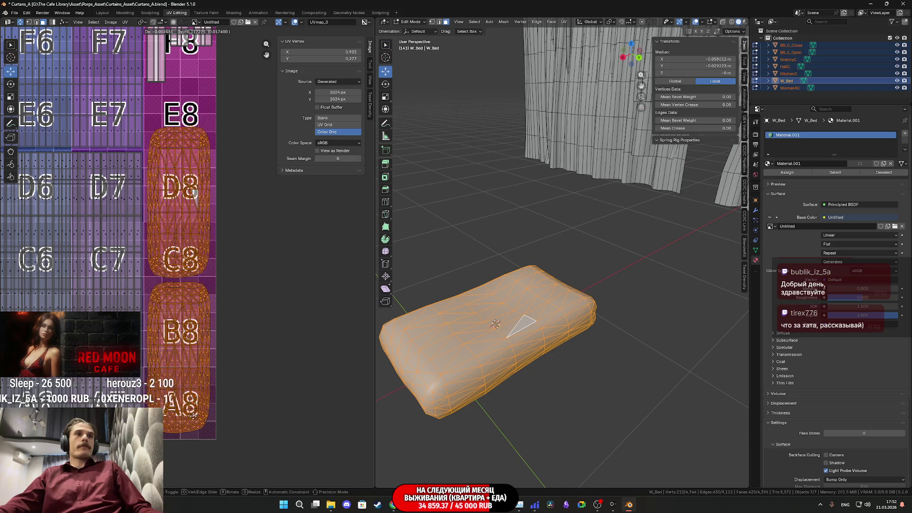
{"action": "left_click", "coordinate": [205, 335]}
{"action": "scroll", "coordinate": [205, 379], "scroll_direction": "down", "scroll_amount": 2, "text": "ctrl"}
{"action": "scroll", "coordinate": [209, 379], "scroll_direction": "up", "scroll_amount": 3}
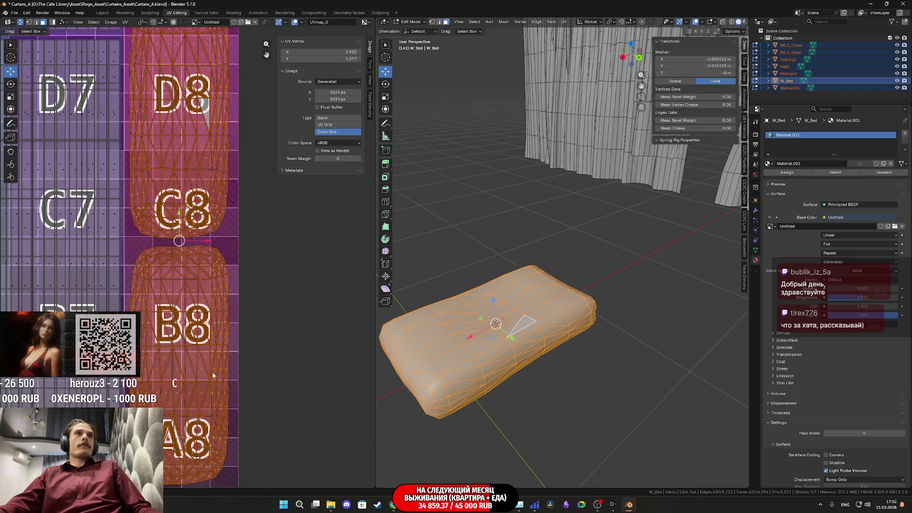
{"action": "key", "text": "g"}
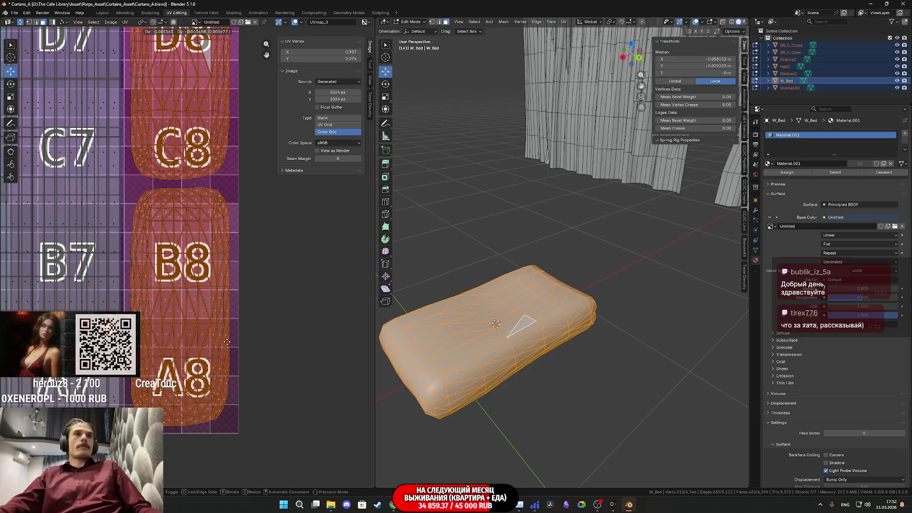
{"action": "left_click", "coordinate": [225, 337]}
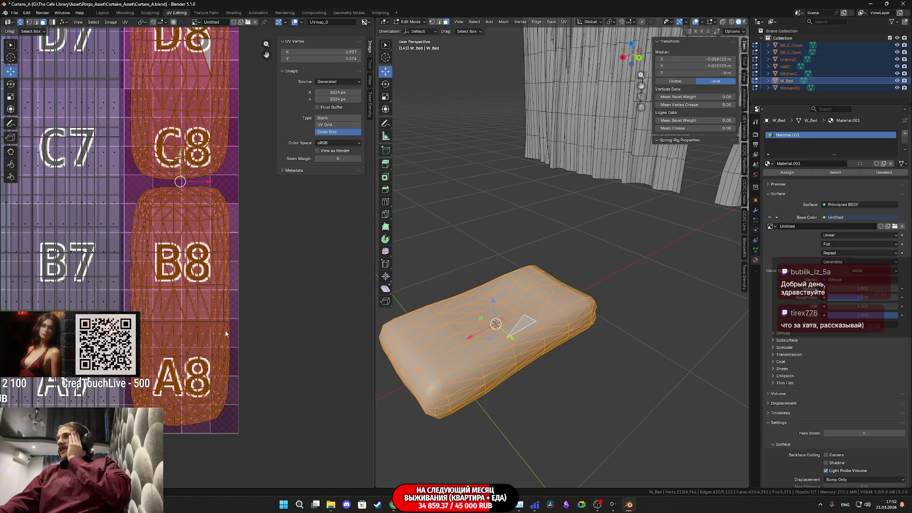
{"action": "scroll", "coordinate": [226, 334], "scroll_direction": "down", "scroll_amount": 1}
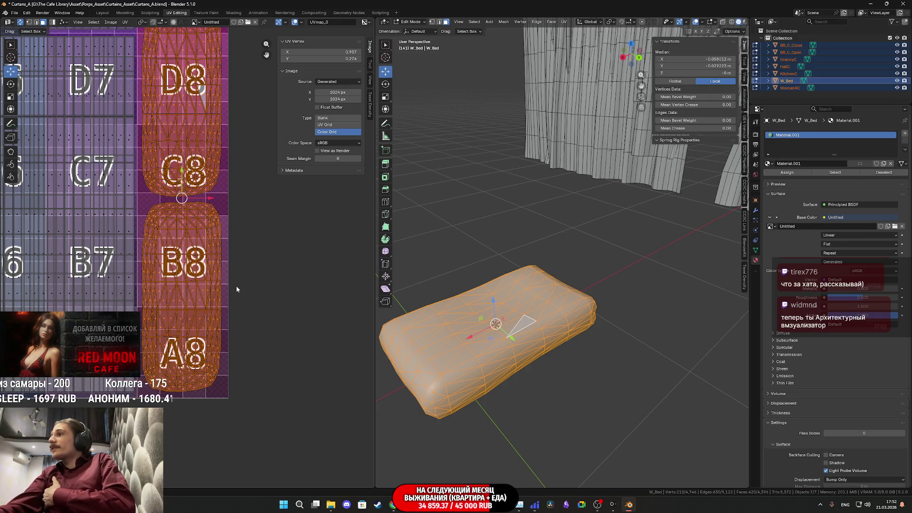
{"action": "scroll", "coordinate": [255, 278], "scroll_direction": "down", "scroll_amount": 3}
{"action": "scroll", "coordinate": [254, 269], "scroll_direction": "up", "scroll_amount": 5}
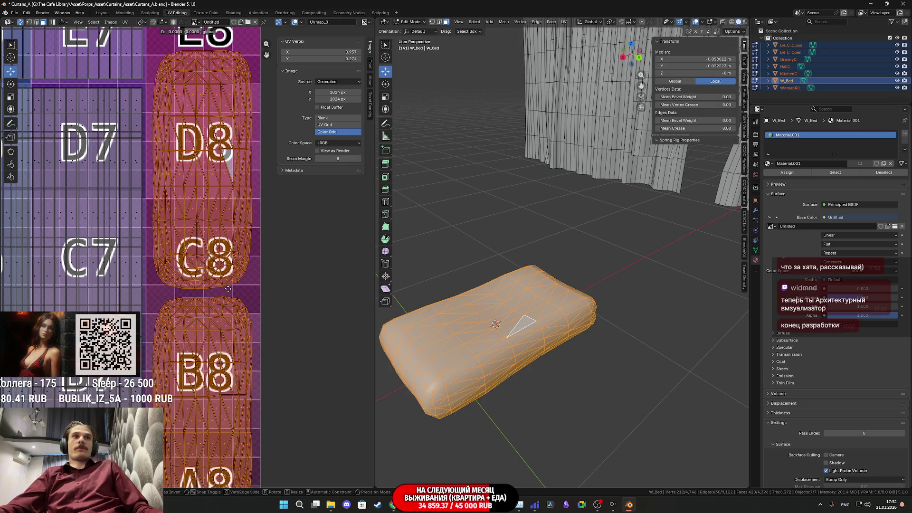
{"action": "scroll", "coordinate": [227, 290], "scroll_direction": "down", "scroll_amount": 3}
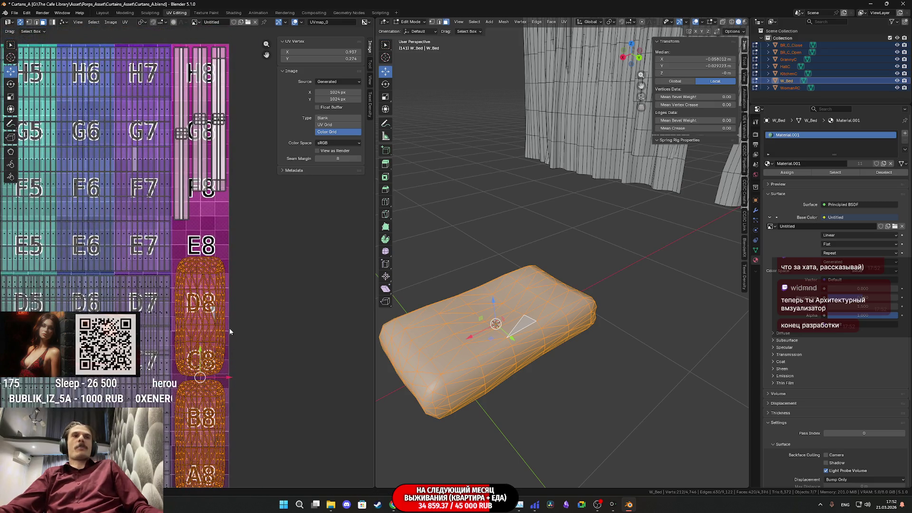
{"action": "middle_click_drag", "start_coordinate": [211, 218], "coordinate": [225, 301]}
{"action": "scroll", "coordinate": [220, 300], "scroll_direction": "up", "scroll_amount": 3}
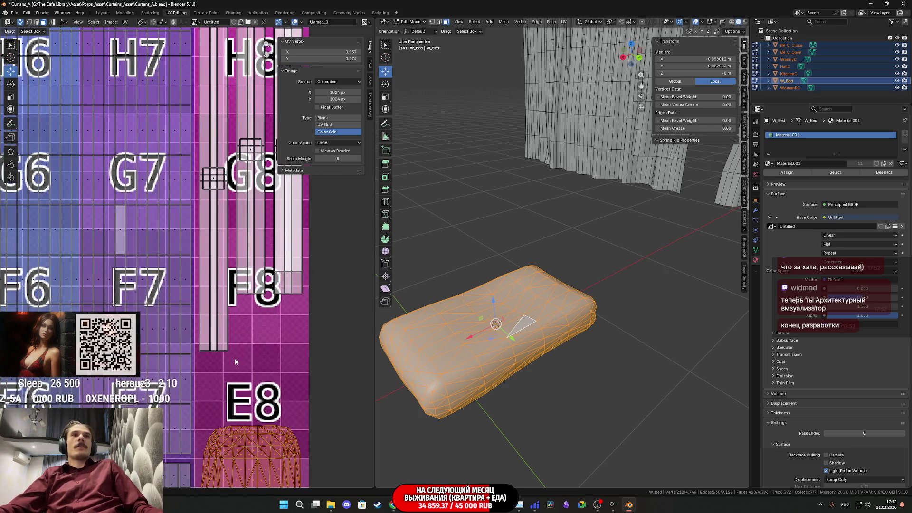
{"action": "scroll", "coordinate": [231, 357], "scroll_direction": "down", "scroll_amount": 1}
{"action": "middle_click_drag", "start_coordinate": [229, 344], "coordinate": [224, 388]}
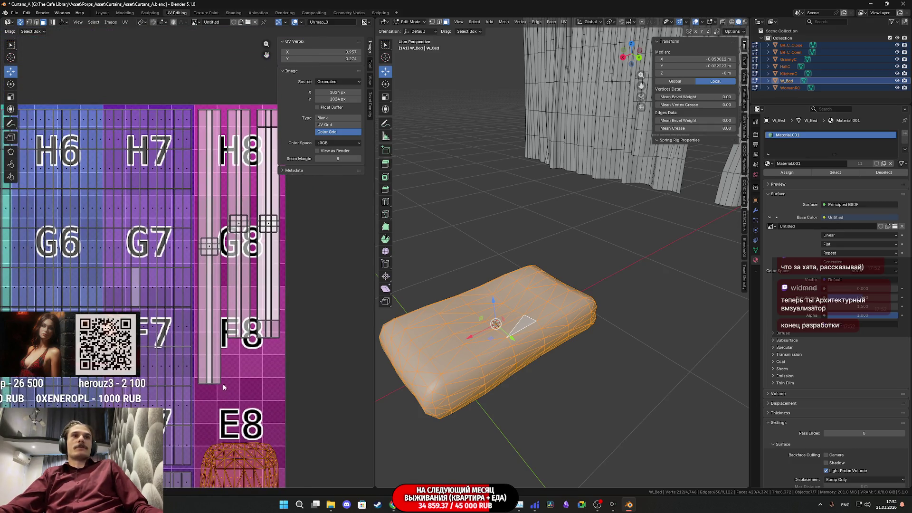
- Select the bed's narrow UV strips beside the G8 column and nudge them into place
{"action": "left_click", "coordinate": [209, 332]}
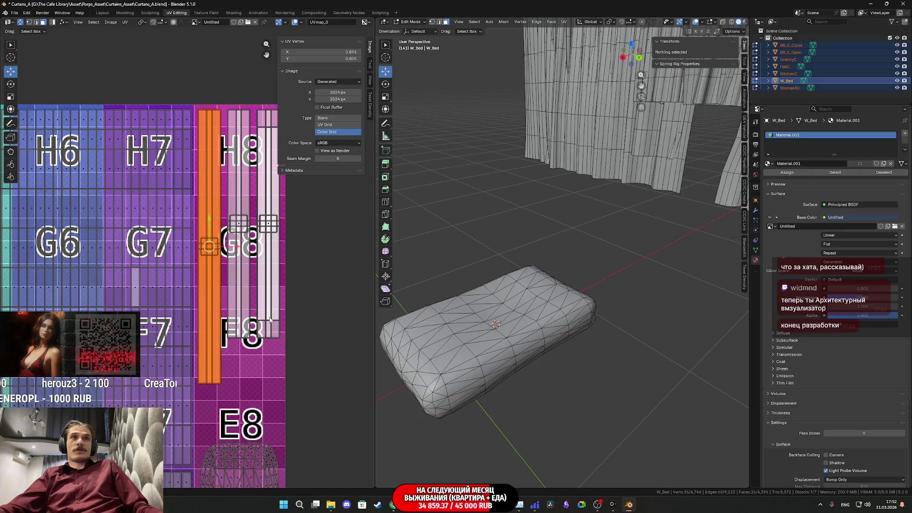
{"action": "middle_click_drag", "start_coordinate": [269, 319], "coordinate": [272, 229]}
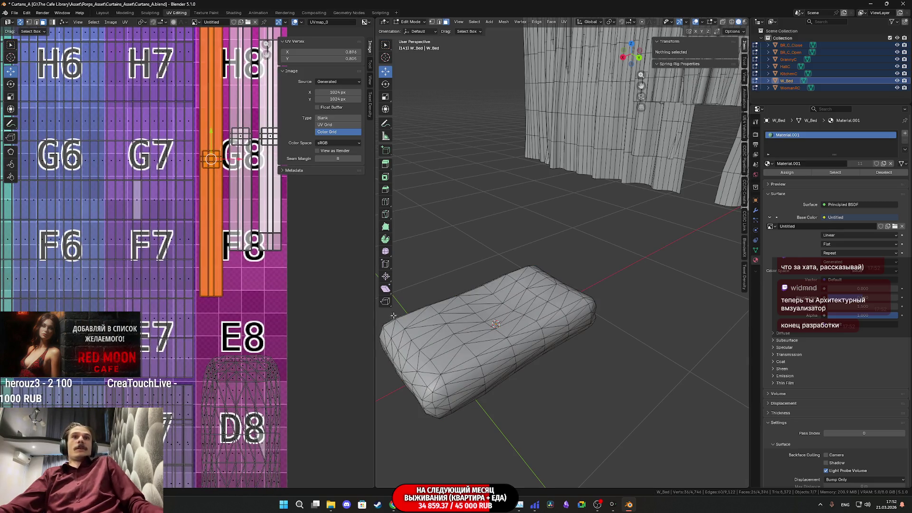
{"action": "middle_click_drag", "start_coordinate": [235, 228], "coordinate": [222, 265]}
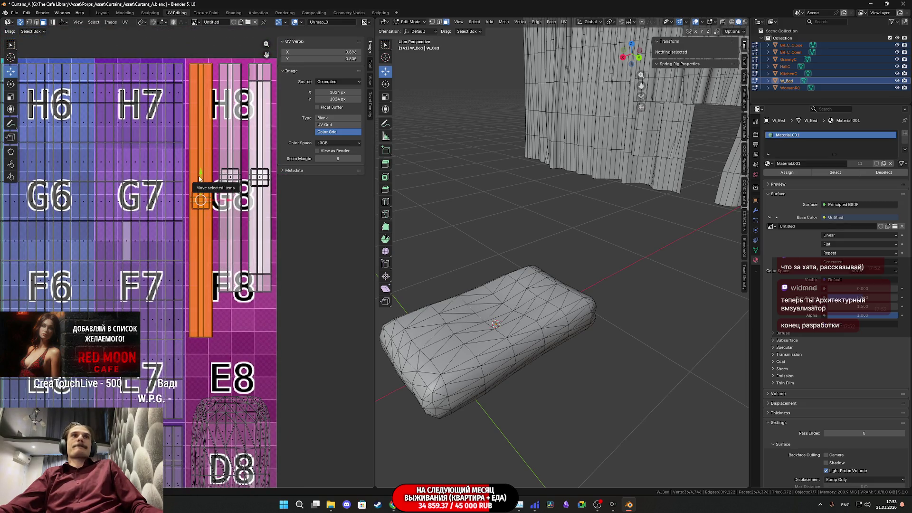
{"action": "left_click_drag", "start_coordinate": [201, 174], "coordinate": [209, 196]}
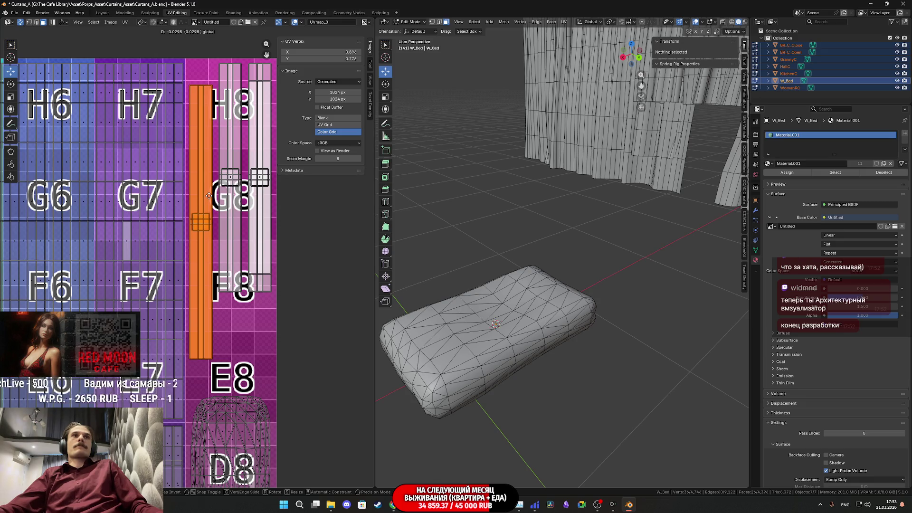
{"action": "left_click_drag", "start_coordinate": [303, 234], "coordinate": [216, 153]}
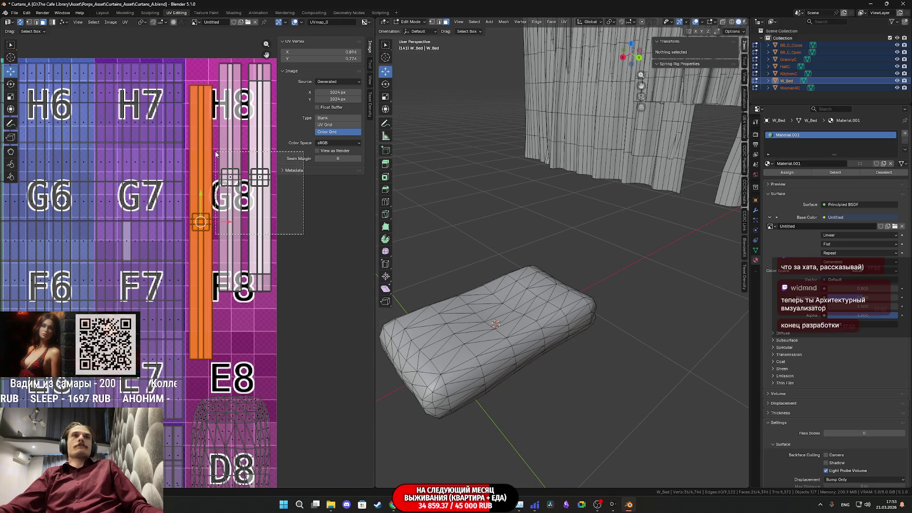
{"action": "left_click_drag", "start_coordinate": [216, 153], "coordinate": [219, 157]}
{"action": "scroll", "coordinate": [571, 191], "scroll_direction": "down", "scroll_amount": 5}
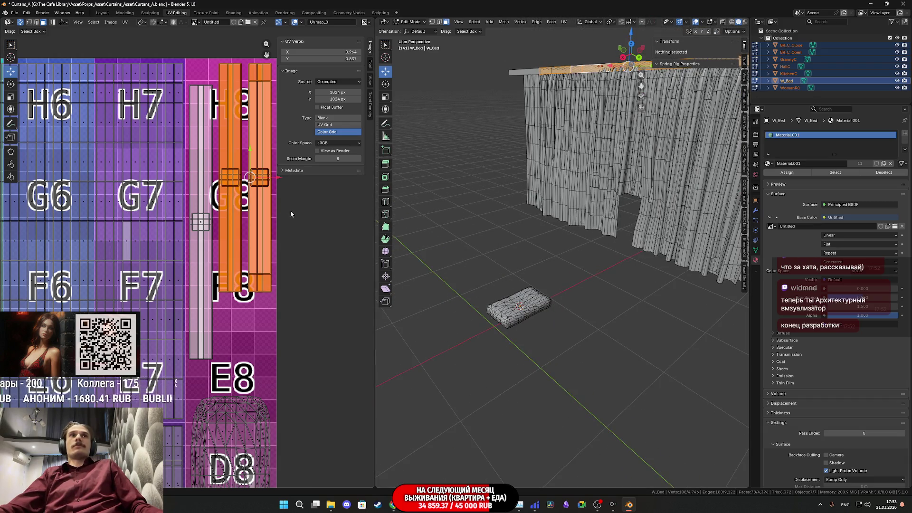
{"action": "middle_click_drag", "start_coordinate": [303, 301], "coordinate": [255, 360]}
{"action": "left_click_drag", "start_coordinate": [265, 363], "coordinate": [199, 116]}
{"action": "scroll", "coordinate": [256, 223], "scroll_direction": "up", "scroll_amount": 6}
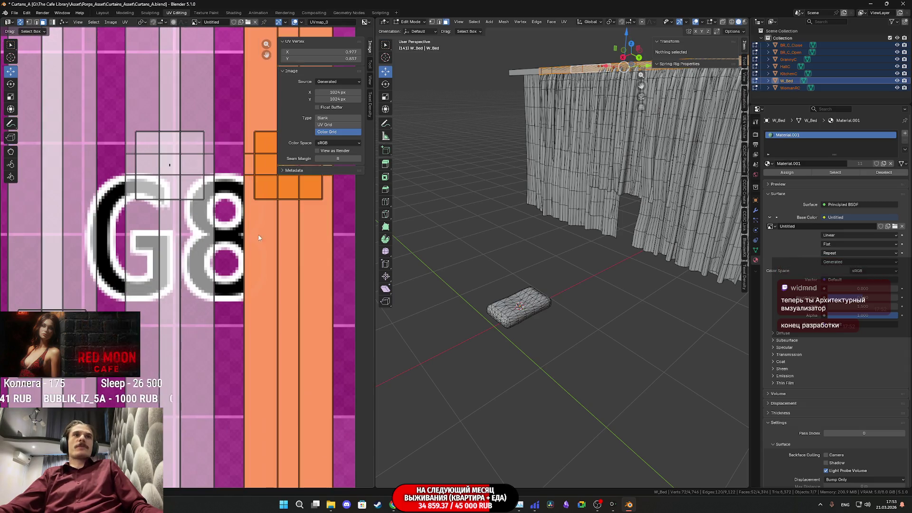
{"action": "scroll", "coordinate": [274, 228], "scroll_direction": "down", "scroll_amount": 3}
{"action": "left_click_drag", "start_coordinate": [264, 217], "coordinate": [203, 227]}
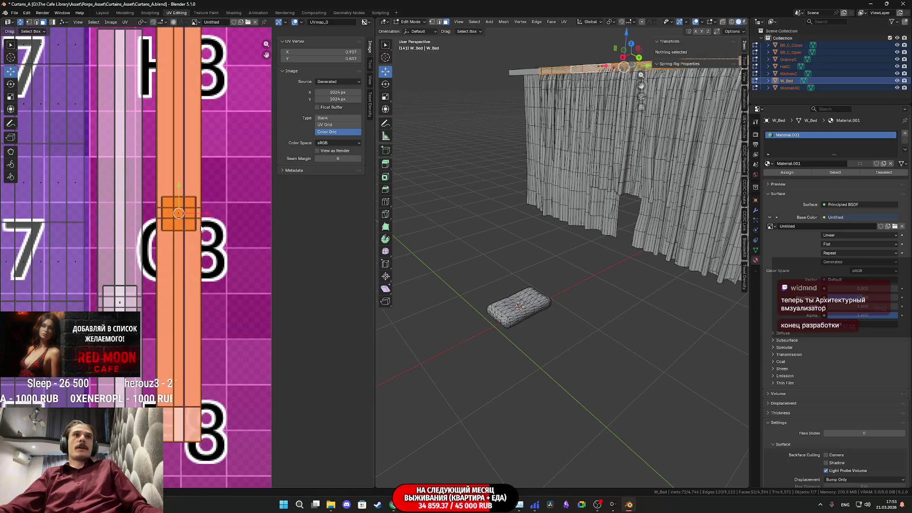
{"action": "scroll", "coordinate": [190, 308], "scroll_direction": "up", "scroll_amount": 4}
{"action": "middle_click_drag", "start_coordinate": [247, 190], "coordinate": [260, 354]}
{"action": "scroll", "coordinate": [261, 354], "scroll_direction": "up", "scroll_amount": 3}
{"action": "middle_click_drag", "start_coordinate": [279, 244], "coordinate": [214, 284]}
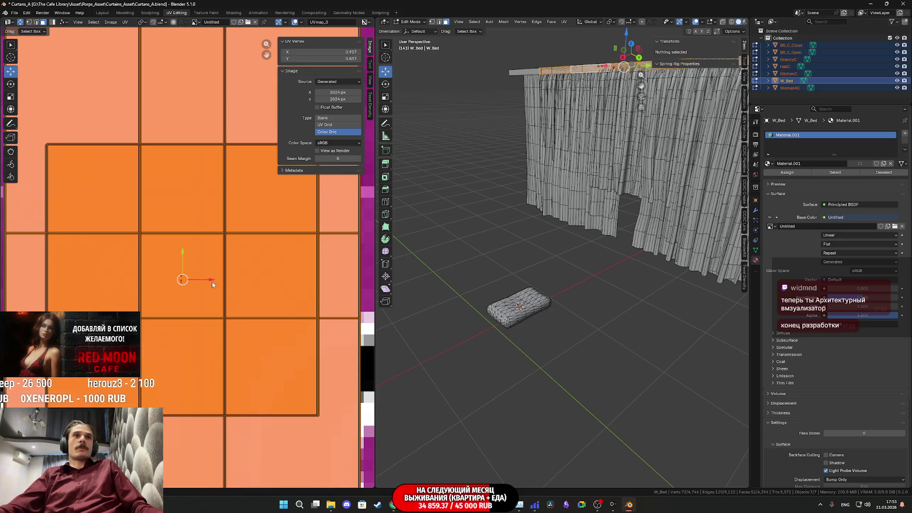
{"action": "left_click_drag", "start_coordinate": [207, 283], "coordinate": [218, 276]}
{"action": "scroll", "coordinate": [219, 276], "scroll_direction": "down", "scroll_amount": 6}
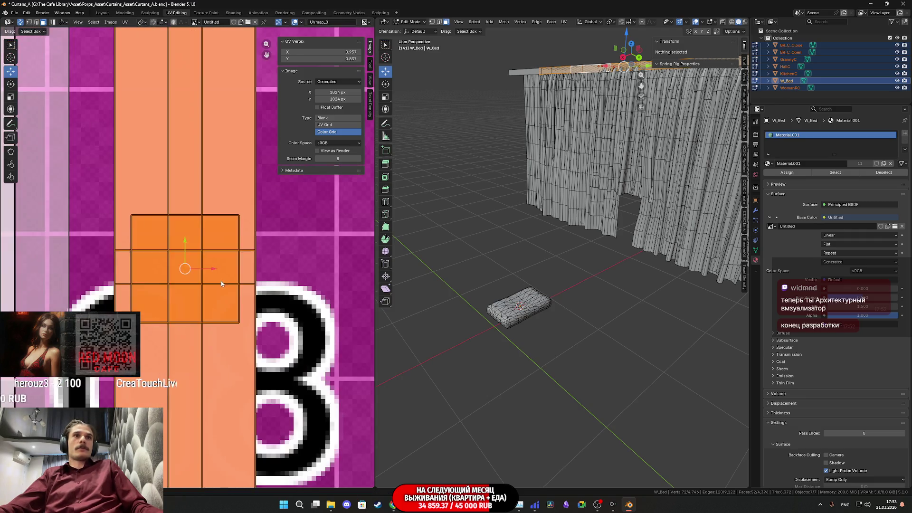
{"action": "left_click_drag", "start_coordinate": [227, 356], "coordinate": [196, 268]}
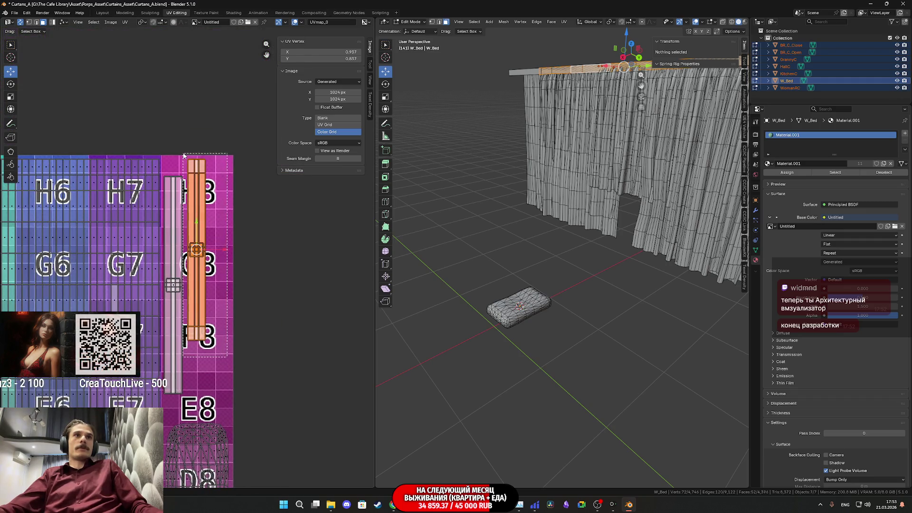
{"action": "middle_click_drag", "start_coordinate": [229, 269], "coordinate": [243, 231]}
- Move both strips right and scale them up over the G8 column
{"action": "key", "text": "g"}
{"action": "left_click", "coordinate": [243, 294]}
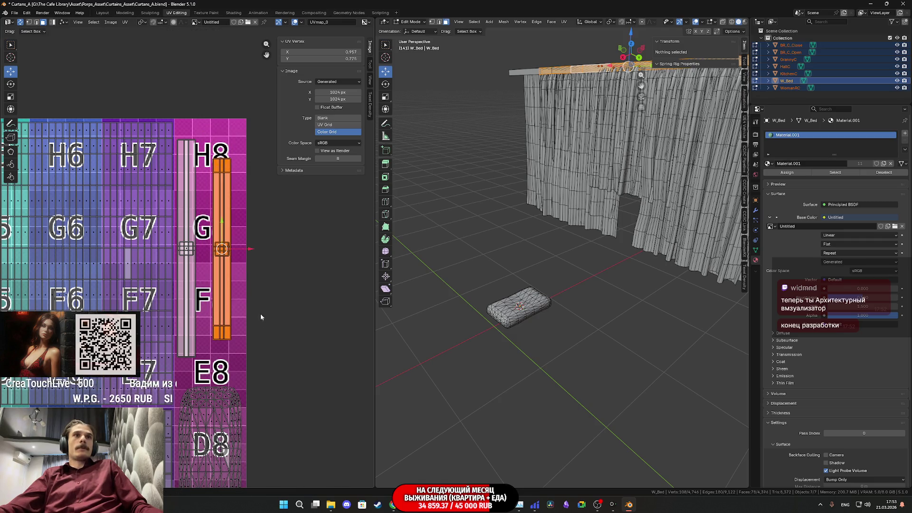
{"action": "key", "text": "g"}
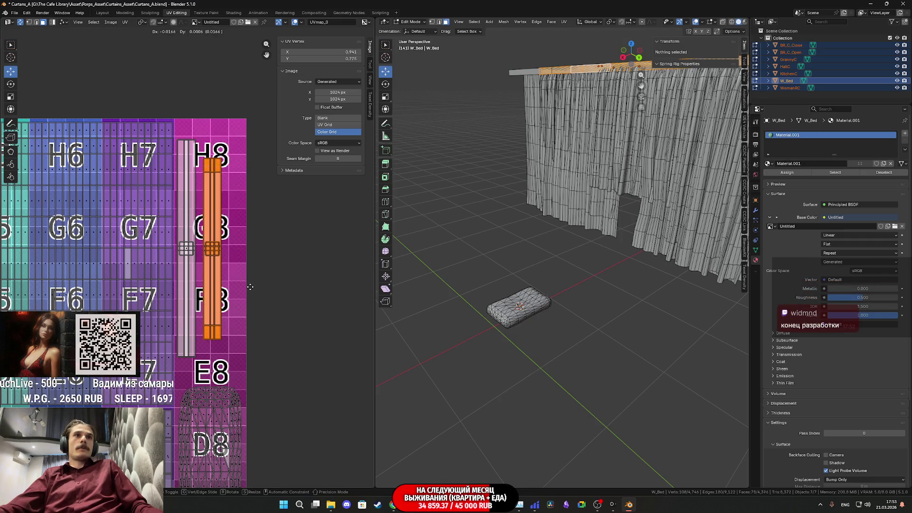
{"action": "left_click", "coordinate": [251, 303]}
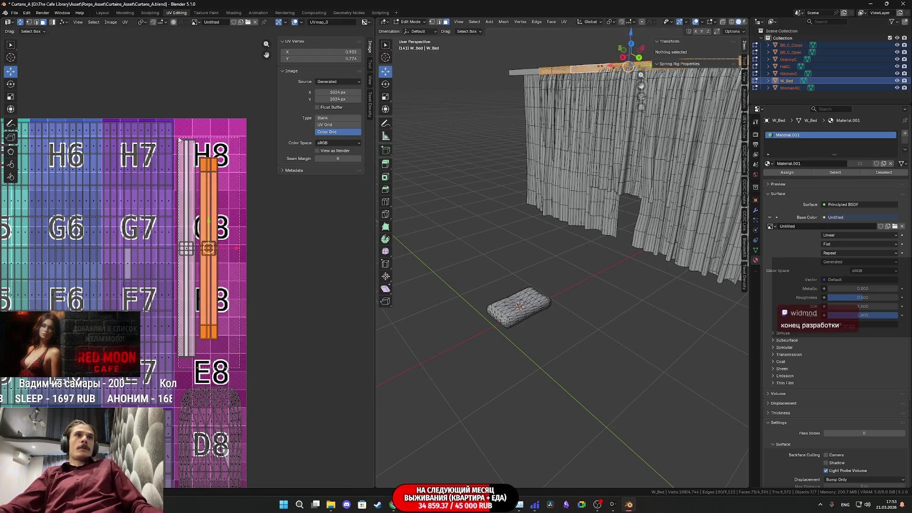
{"action": "left_click", "coordinate": [180, 137], "text": "shift"}
{"action": "key", "text": "g"}
{"action": "left_click", "coordinate": [265, 276]}
{"action": "key", "text": "s"}
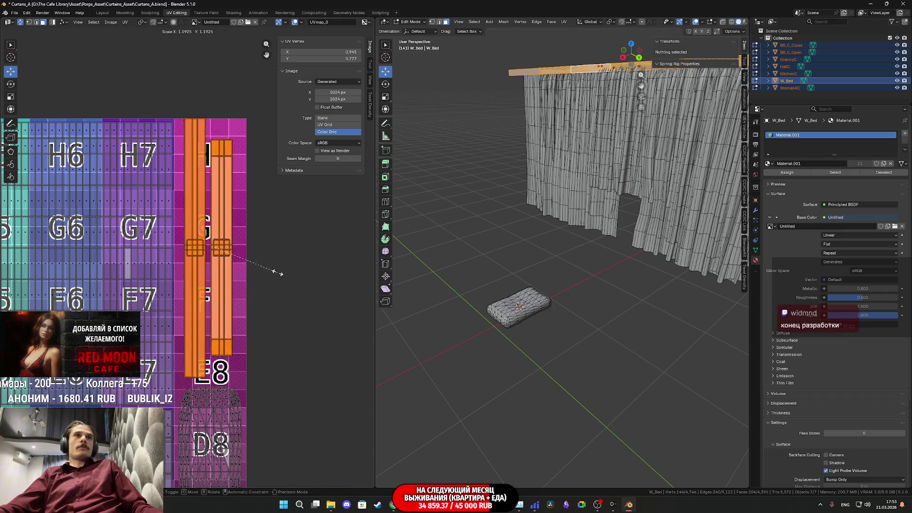
{"action": "left_click", "coordinate": [268, 260]}
{"action": "scroll", "coordinate": [257, 256], "scroll_direction": "up", "scroll_amount": 2}
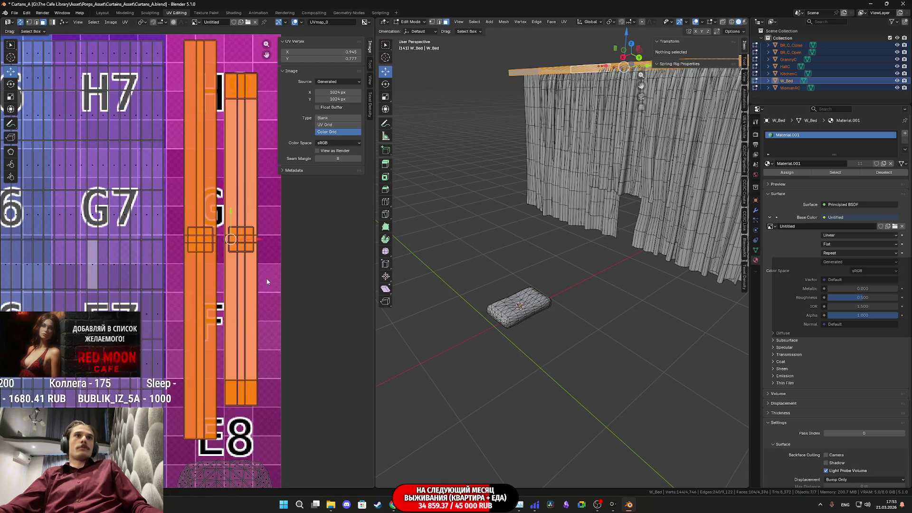
{"action": "scroll", "coordinate": [253, 253], "scroll_direction": "down", "scroll_amount": 2}
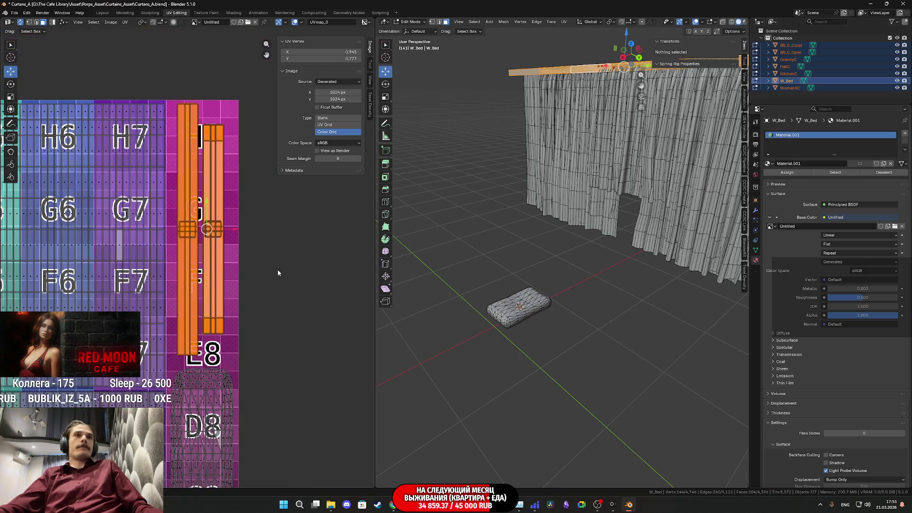
{"action": "key", "text": "g"}
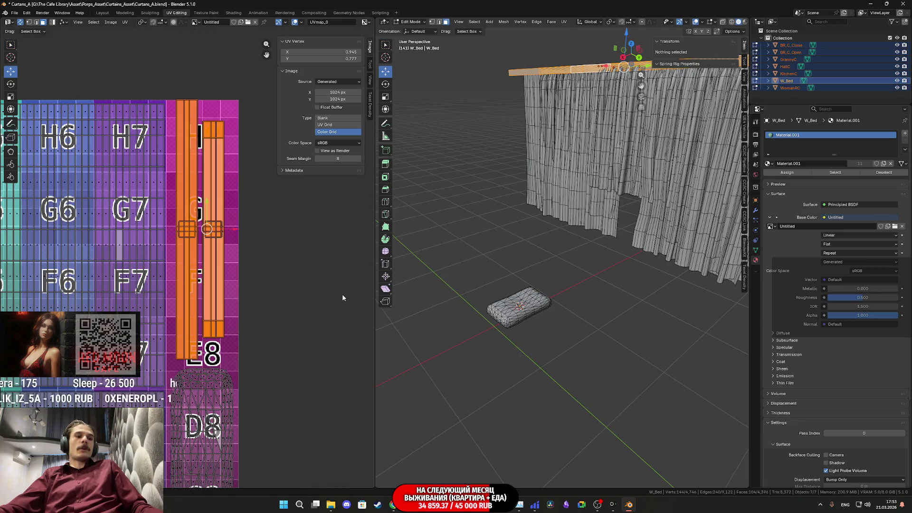
{"action": "left_click", "coordinate": [341, 301]}
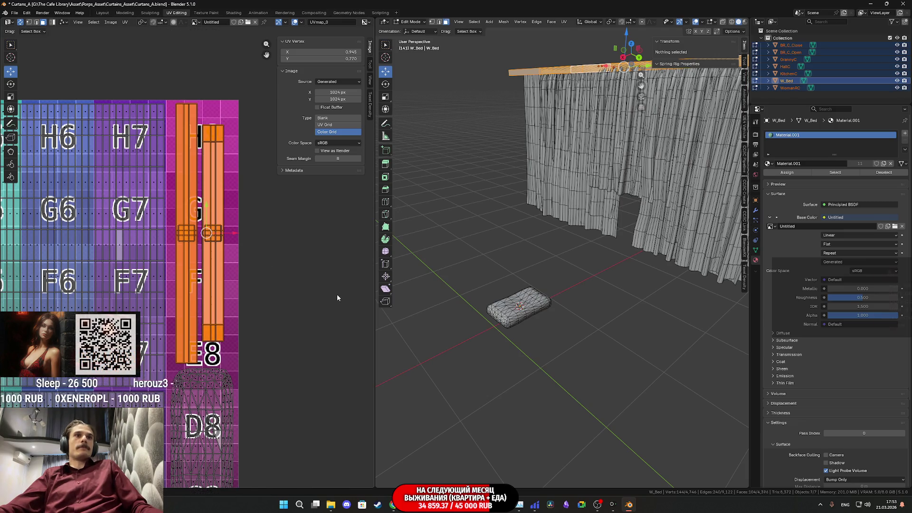
{"action": "key", "text": "g"}
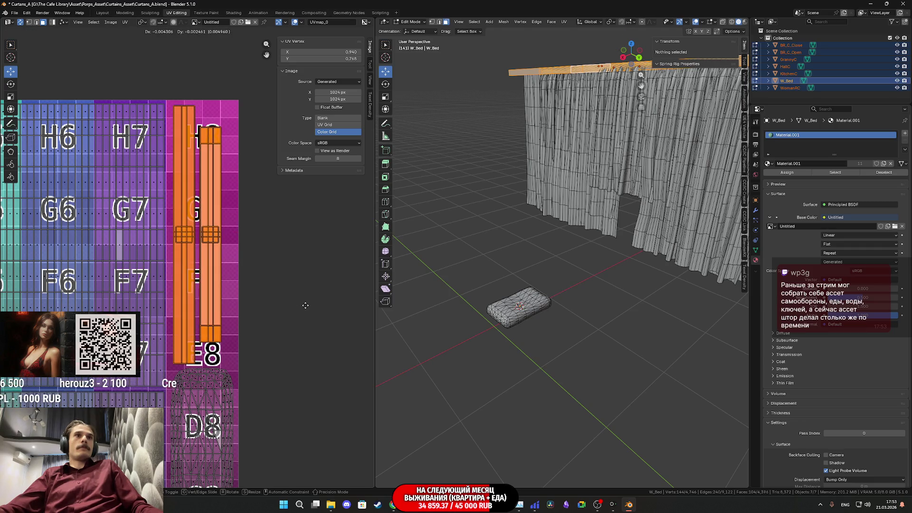
{"action": "left_click", "coordinate": [306, 309]}
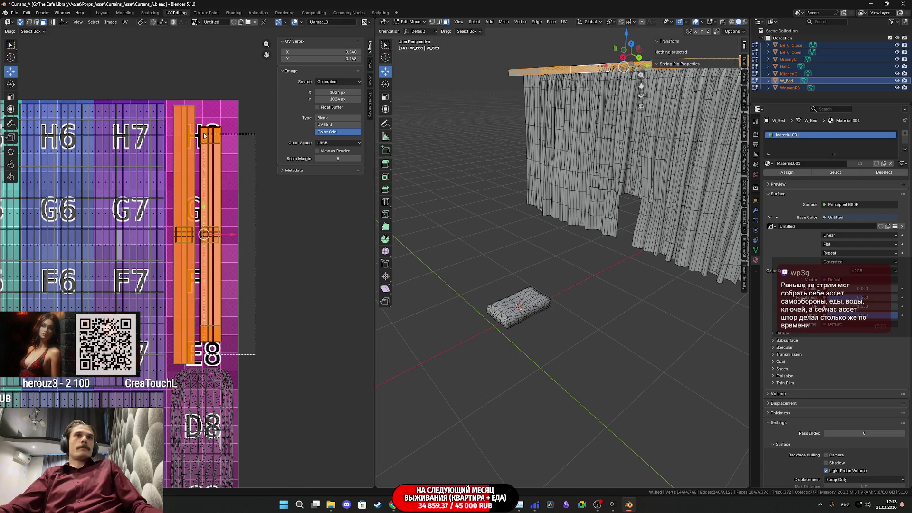
- Nudge the right and left strips along X to align, then select all UVs
{"action": "left_click", "coordinate": [242, 248]}
{"action": "left_click_drag", "start_coordinate": [236, 233], "coordinate": [241, 233]}
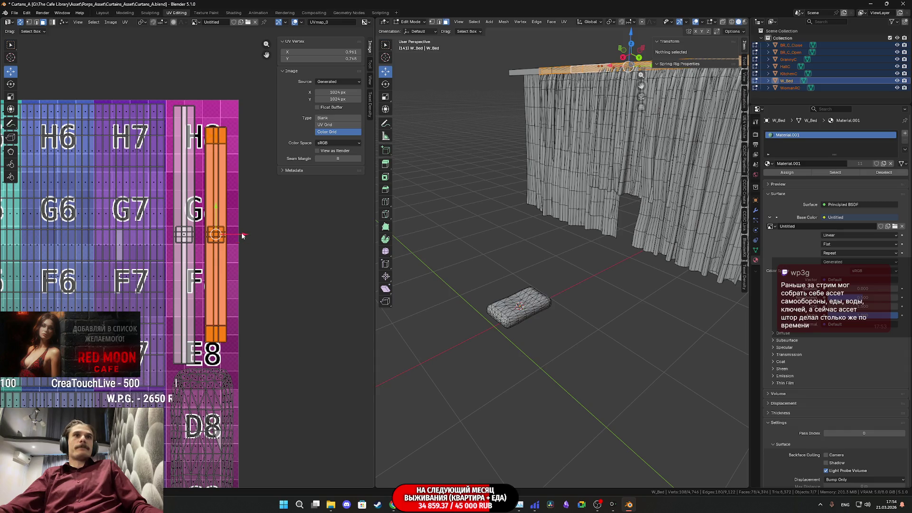
{"action": "key", "text": "g"}
{"action": "key", "text": "x"}
{"action": "left_click", "coordinate": [244, 230]}
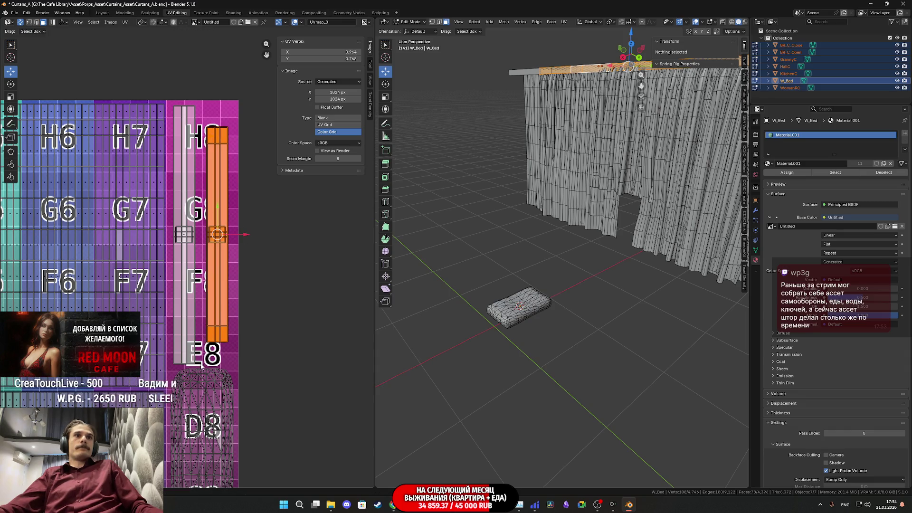
{"action": "left_click", "coordinate": [189, 233]}
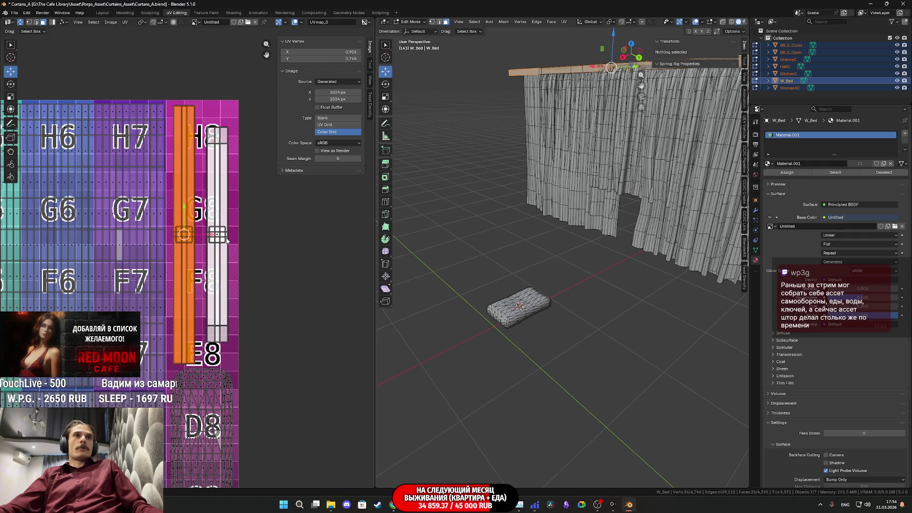
{"action": "key", "text": "g"}
{"action": "key", "text": "x"}
{"action": "left_click", "coordinate": [219, 256]}
{"action": "scroll", "coordinate": [219, 256], "scroll_direction": "down", "scroll_amount": 4}
{"action": "key", "text": "a"}
{"action": "scroll", "coordinate": [235, 280], "scroll_direction": "up", "scroll_amount": 2}
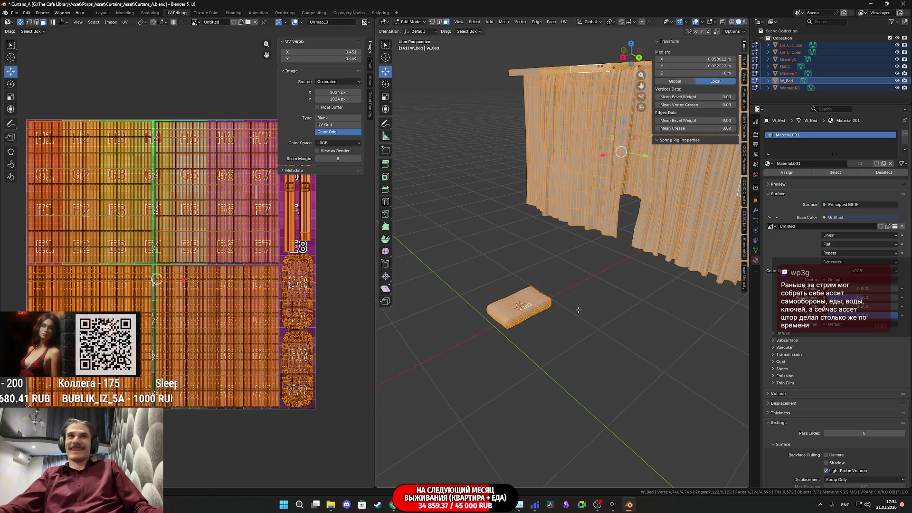
- Return to Object Mode and preview the colour-grid texture on the bed in Material Preview
{"action": "key", "text": "Tab"}
{"action": "key", "text": "z"}
{"action": "left_click", "coordinate": [537, 334]}
{"action": "scroll", "coordinate": [539, 336], "scroll_direction": "up", "scroll_amount": 5}
{"action": "mouse_move", "coordinate": [540, 338]}
{"action": "middle_mouse_down"}
{"action": "mouse_move", "coordinate": [596, 347]}
{"action": "mouse_move", "coordinate": [581, 367]}
{"action": "mouse_move", "coordinate": [590, 320]}
{"action": "mouse_move", "coordinate": [541, 403]}
{"action": "middle_mouse_up"}
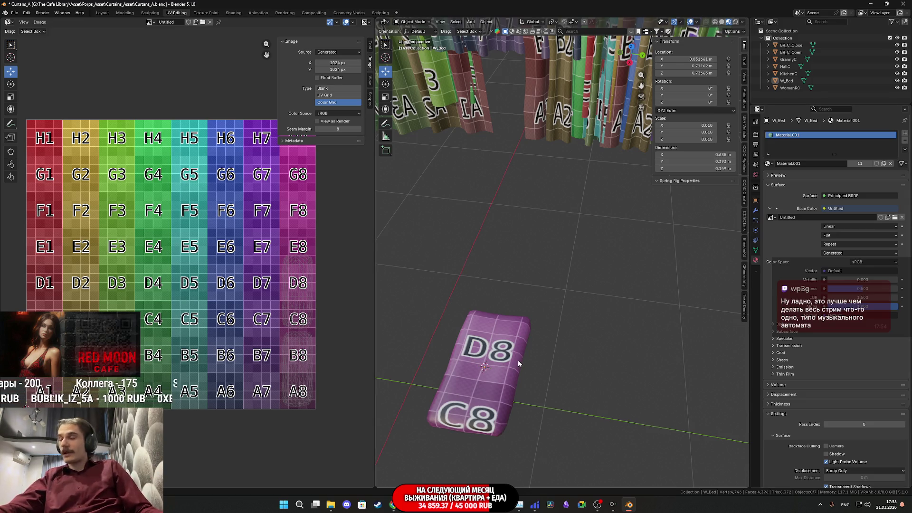
{"action": "mouse_move", "coordinate": [518, 359]}
{"action": "middle_mouse_down"}
{"action": "mouse_move", "coordinate": [641, 308]}
{"action": "mouse_move", "coordinate": [674, 311]}
{"action": "mouse_move", "coordinate": [636, 327]}
{"action": "mouse_move", "coordinate": [589, 329]}
{"action": "mouse_move", "coordinate": [591, 351]}
{"action": "mouse_move", "coordinate": [499, 371]}
{"action": "mouse_move", "coordinate": [543, 340]}
{"action": "mouse_move", "coordinate": [580, 333]}
{"action": "mouse_move", "coordinate": [511, 337]}
{"action": "mouse_move", "coordinate": [502, 327]}
{"action": "mouse_move", "coordinate": [624, 290]}
{"action": "mouse_move", "coordinate": [503, 292]}
{"action": "middle_mouse_up"}
{"action": "left_click", "coordinate": [589, 335]}
- Save the file as Curtains_A.blend
{"action": "key", "text": "ctrl+s"}
{"action": "scroll", "coordinate": [608, 285], "scroll_direction": "down", "scroll_amount": 3}
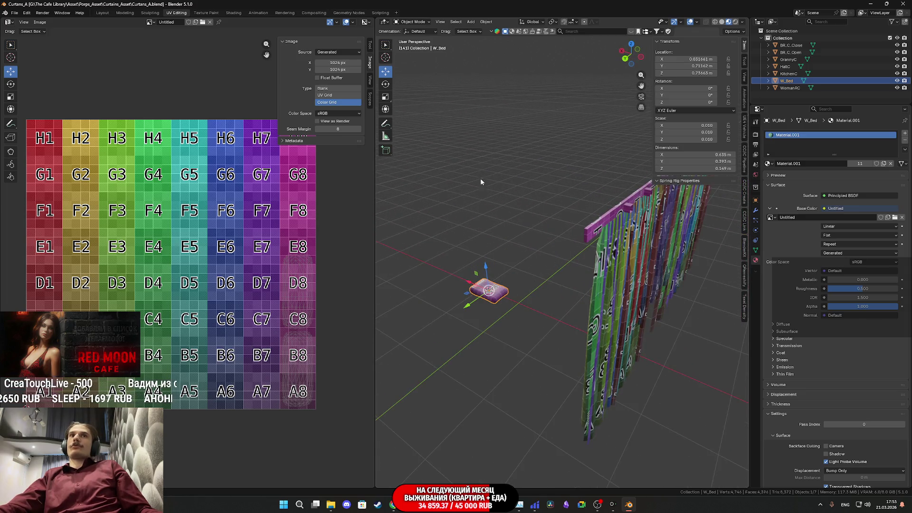
{"action": "left_click", "coordinate": [486, 22]}
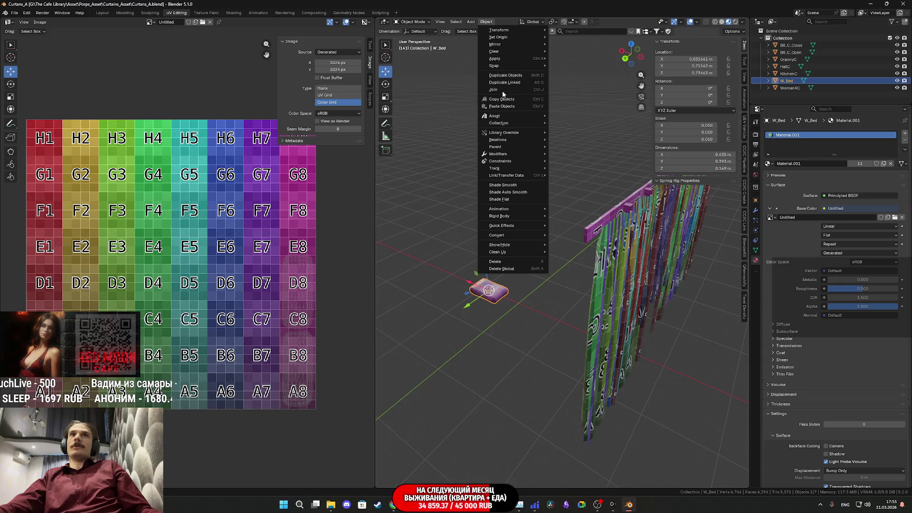
- Apply W_Bed's scale and set the KitchenC curtain's X location to 0
{"action": "mouse_move", "coordinate": [502, 59]}
{"action": "left_click", "coordinate": [565, 73]}
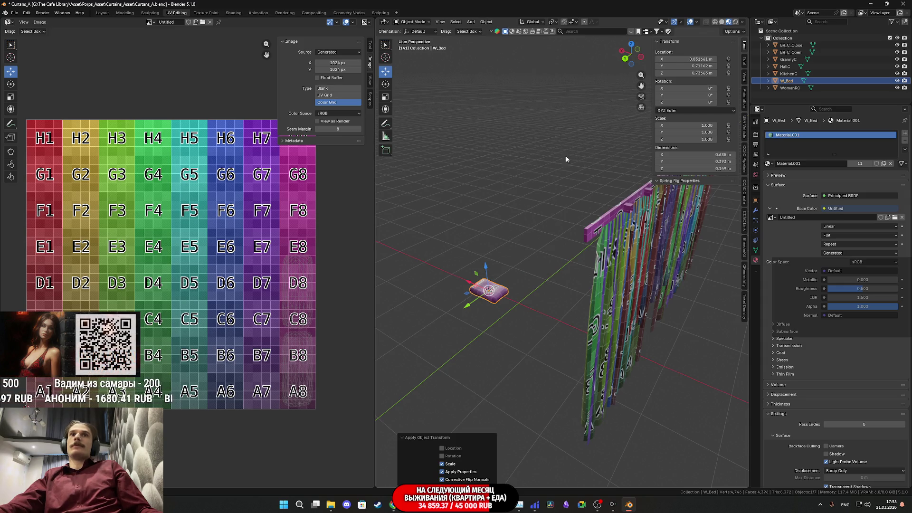
{"action": "middle_click_drag", "start_coordinate": [574, 227], "coordinate": [581, 222]}
{"action": "mouse_move", "coordinate": [642, 276]}
{"action": "middle_mouse_down"}
{"action": "mouse_move", "coordinate": [571, 257]}
{"action": "mouse_move", "coordinate": [594, 247]}
{"action": "mouse_move", "coordinate": [628, 269]}
{"action": "mouse_move", "coordinate": [634, 259]}
{"action": "middle_mouse_up"}
{"action": "left_click", "coordinate": [571, 256]}
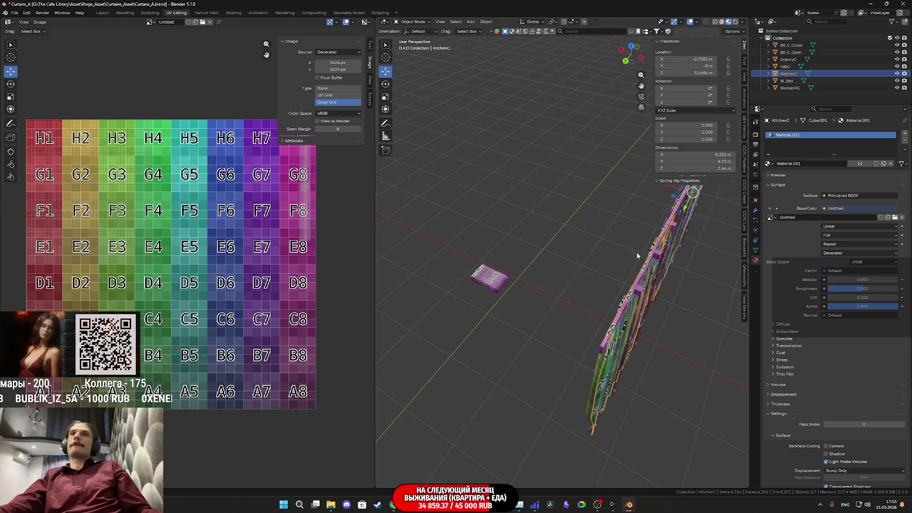
{"action": "left_click", "coordinate": [701, 60]}
{"action": "type", "text": "0"}
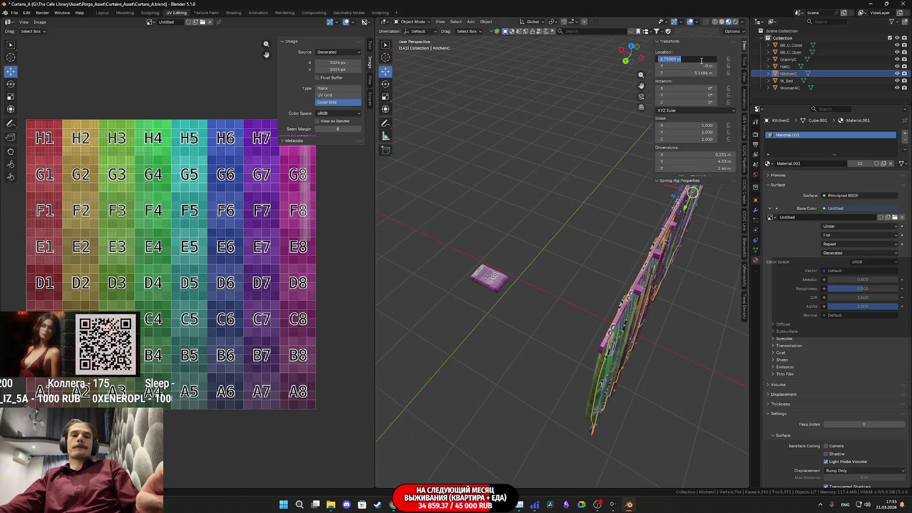
{"action": "key", "text": "Return"}
- Move W_Bed to location 0, 0, 0
{"action": "mouse_move", "coordinate": [551, 162]}
{"action": "middle_mouse_down"}
{"action": "mouse_move", "coordinate": [529, 143]}
{"action": "mouse_move", "coordinate": [524, 223]}
{"action": "middle_mouse_up"}
{"action": "left_click", "coordinate": [490, 318]}
{"action": "left_click", "coordinate": [698, 73]}
{"action": "type", "text": "0"}
{"action": "key", "text": "Return"}
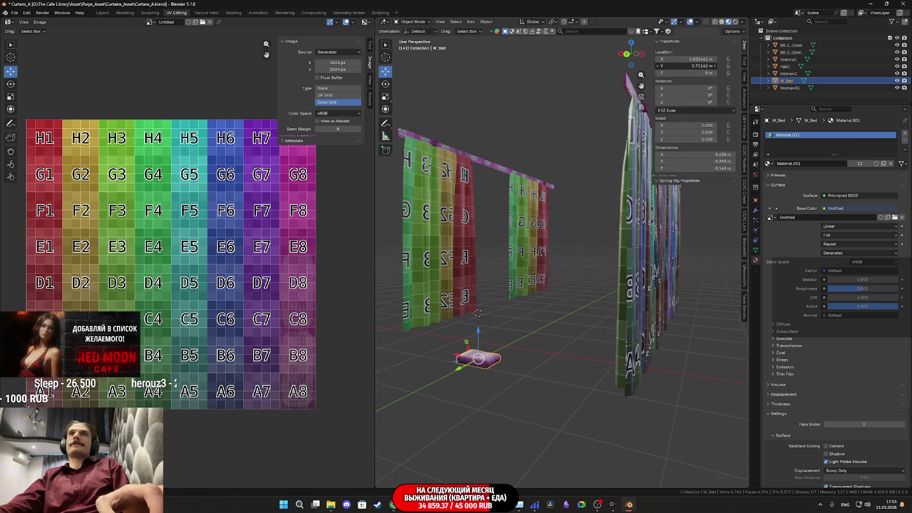
{"action": "key", "text": "Return"}
{"action": "double_click", "coordinate": [693, 59]}
{"action": "type", "text": "0"}
{"action": "key", "text": "Return"}
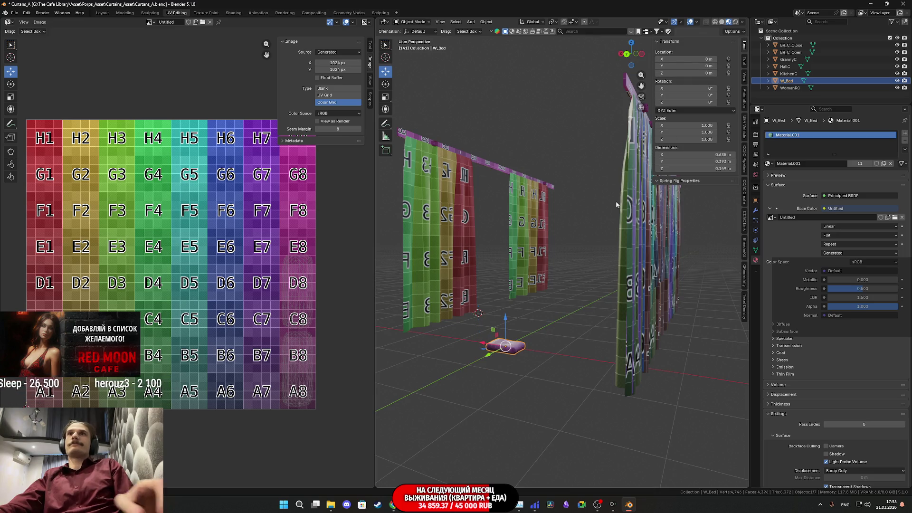
- Zero HallC's X and Y location, then slide it along Y to -5.3014 m
{"action": "middle_click_drag", "start_coordinate": [546, 214], "coordinate": [528, 260]}
{"action": "scroll", "coordinate": [528, 260], "scroll_direction": "down", "scroll_amount": 5}
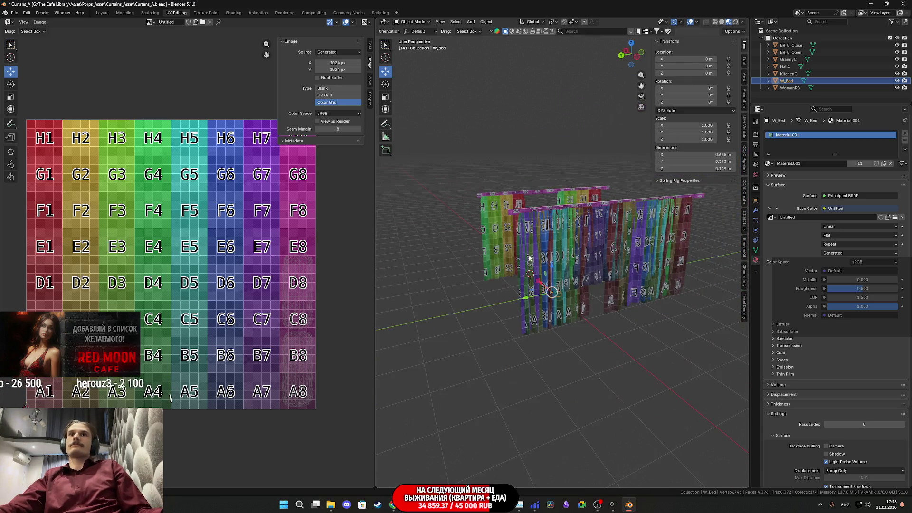
{"action": "left_click", "coordinate": [787, 73]}
{"action": "left_click", "coordinate": [784, 67]}
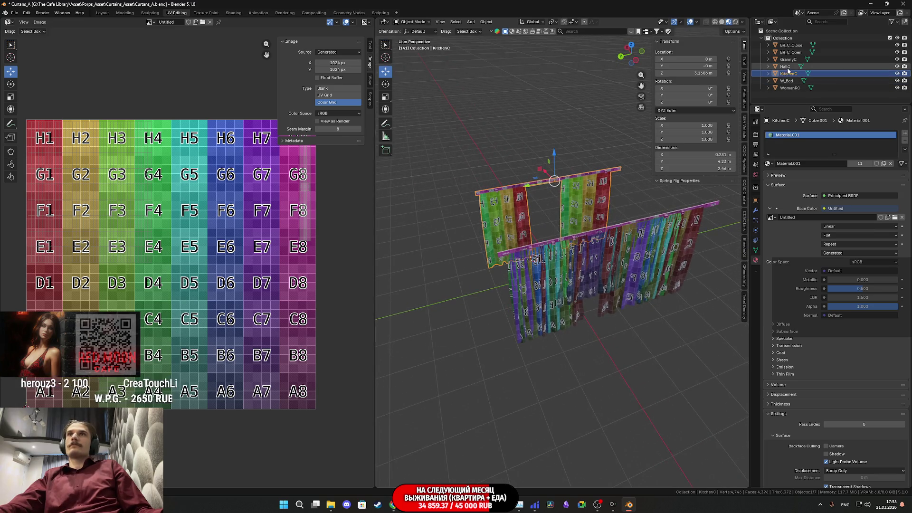
{"action": "key", "text": "BackSpace"}
{"action": "key", "text": "Return"}
{"action": "mouse_move", "coordinate": [599, 228]}
{"action": "middle_mouse_down"}
{"action": "mouse_move", "coordinate": [546, 238]}
{"action": "mouse_move", "coordinate": [617, 240]}
{"action": "mouse_move", "coordinate": [592, 241]}
{"action": "mouse_move", "coordinate": [592, 177]}
{"action": "mouse_move", "coordinate": [506, 254]}
{"action": "middle_mouse_up"}
{"action": "mouse_move", "coordinate": [439, 233]}
{"action": "left_mouse_down"}
{"action": "mouse_move", "coordinate": [631, 235]}
{"action": "mouse_move", "coordinate": [622, 237]}
{"action": "left_mouse_up"}
{"action": "mouse_move", "coordinate": [622, 237]}
{"action": "middle_mouse_down"}
{"action": "mouse_move", "coordinate": [621, 264]}
{"action": "mouse_move", "coordinate": [670, 219]}
{"action": "middle_mouse_up"}
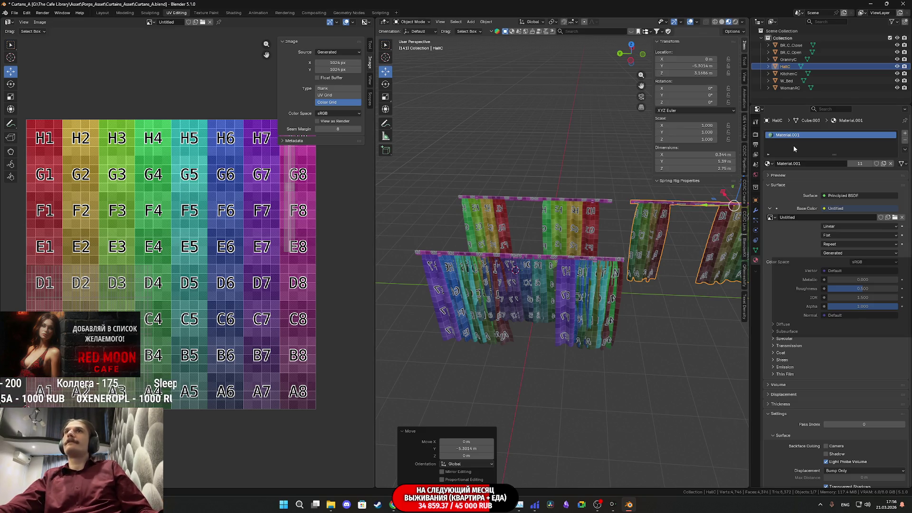
- Reset WomanRC to the origin and slide it along Y to 4.8548 m
{"action": "left_click", "coordinate": [787, 73]}
{"action": "left_click", "coordinate": [784, 80]}
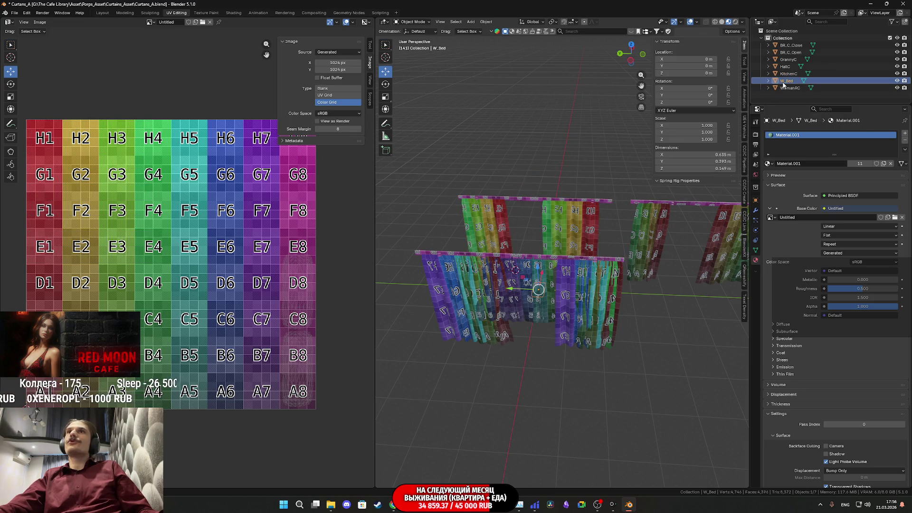
{"action": "left_click", "coordinate": [784, 88]}
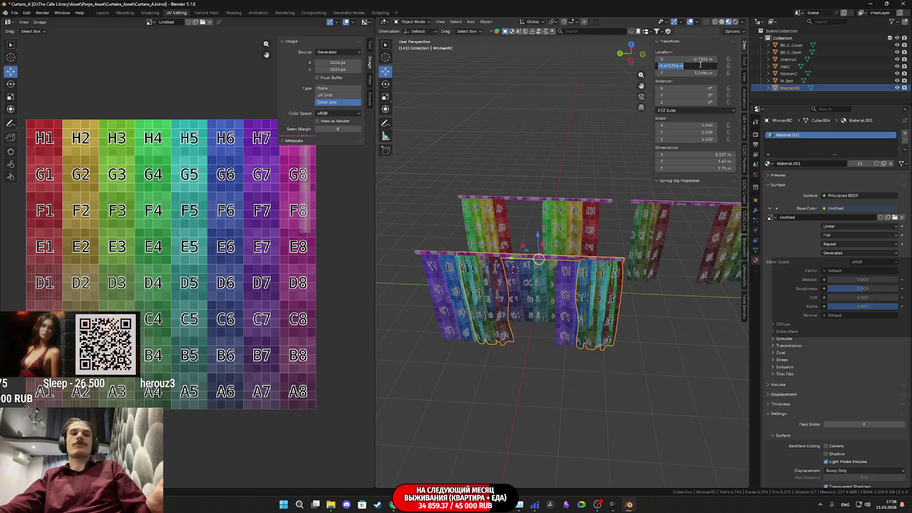
{"action": "key", "text": "BackSpace"}
{"action": "key", "text": "BackSpace"}
{"action": "middle_click_drag", "start_coordinate": [584, 223], "coordinate": [607, 217]}
{"action": "left_click_drag", "start_coordinate": [553, 213], "coordinate": [365, 218]}
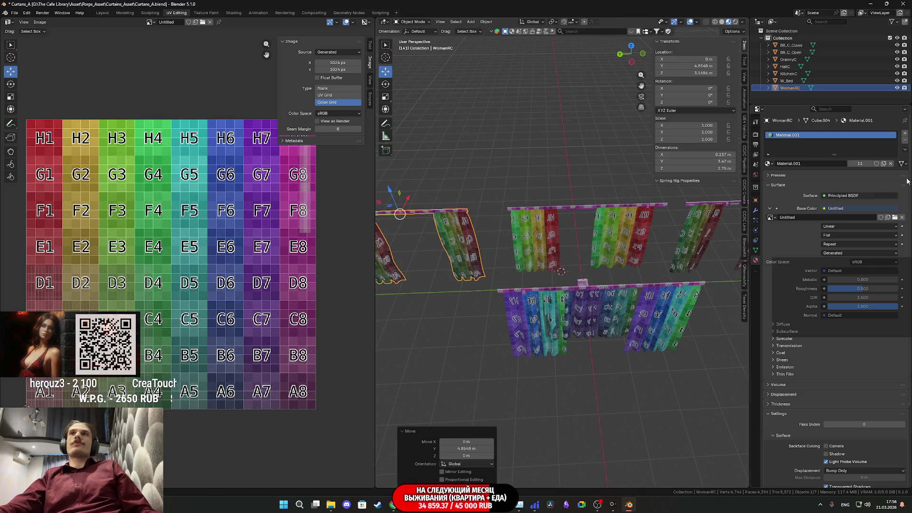
- Set GrannyC's X location to 0 m and slide it along Y to 9.0808 m
{"action": "left_click", "coordinate": [663, 303]}
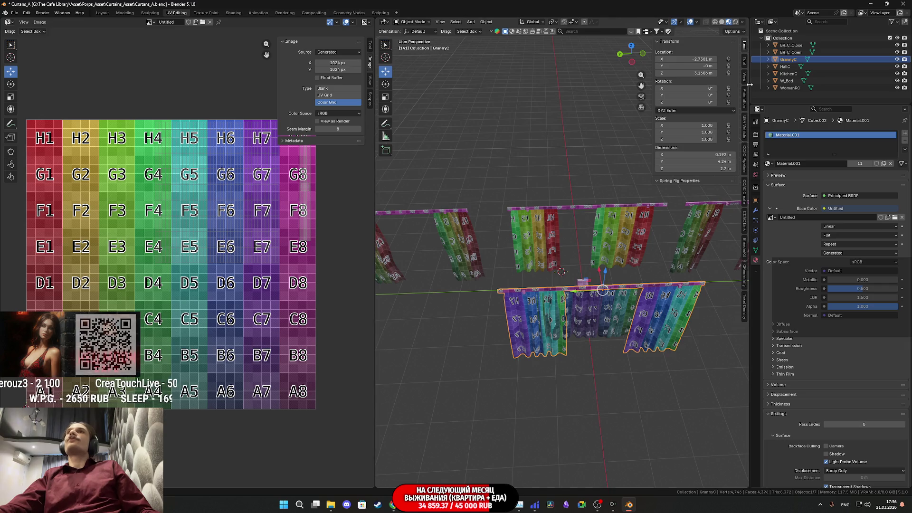
{"action": "left_click", "coordinate": [695, 60]}
{"action": "type", "text": "0"}
{"action": "key", "text": "Return"}
{"action": "middle_click_drag", "start_coordinate": [560, 285], "coordinate": [526, 267]}
{"action": "scroll", "coordinate": [519, 228], "scroll_direction": "down", "scroll_amount": 2}
{"action": "middle_click_drag", "start_coordinate": [519, 228], "coordinate": [580, 241]}
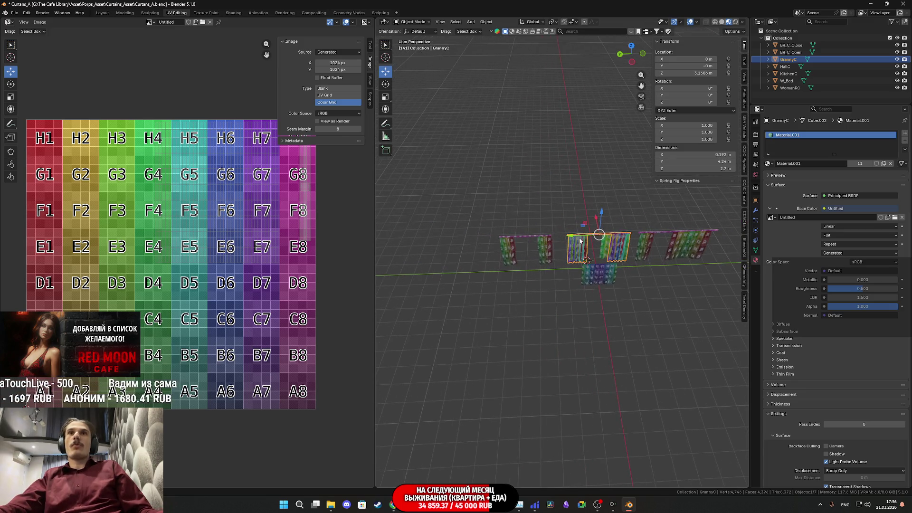
{"action": "left_click_drag", "start_coordinate": [566, 239], "coordinate": [428, 242]}
{"action": "scroll", "coordinate": [603, 285], "scroll_direction": "up", "scroll_amount": 3}
{"action": "left_click", "coordinate": [634, 306]}
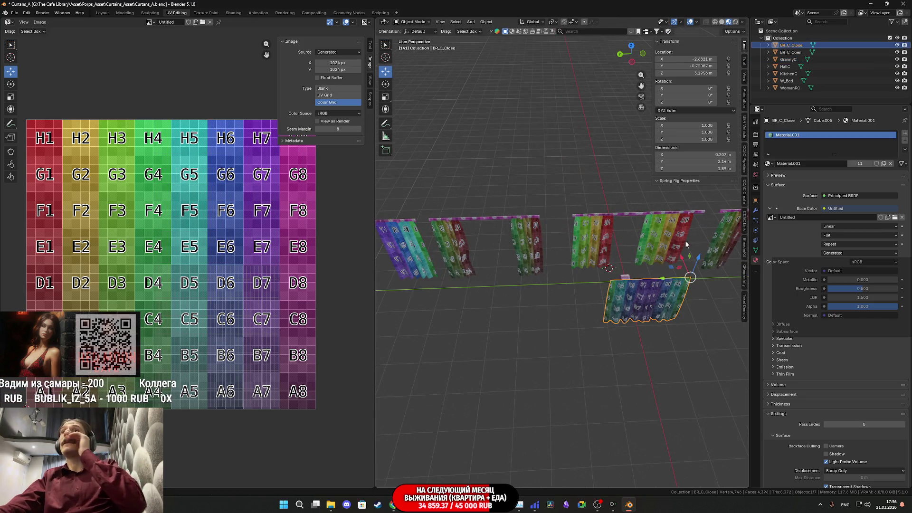
- Zero BR_C_Close's X and Y location and slide it along Y to about -10.9 m
{"action": "left_click", "coordinate": [790, 53], "text": "ctrl"}
{"action": "middle_click_drag", "start_coordinate": [684, 280], "coordinate": [705, 281]}
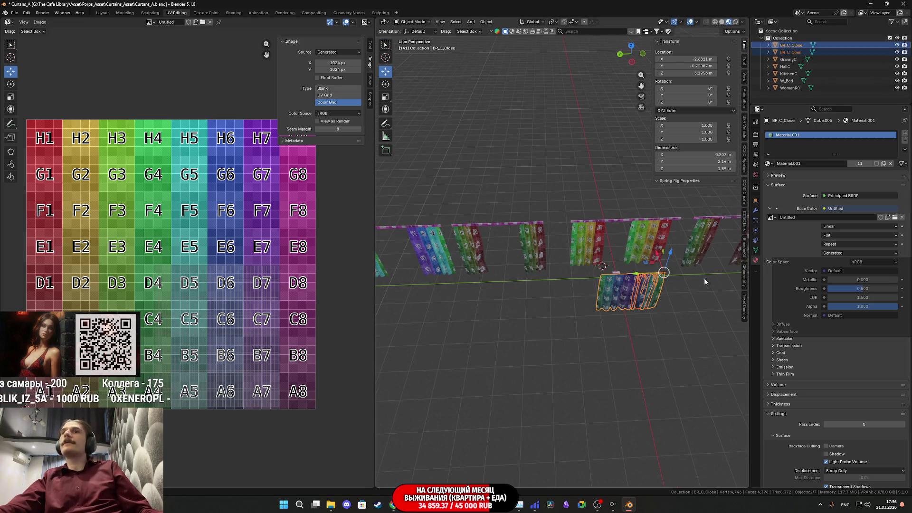
{"action": "key", "text": "Return"}
{"action": "left_click", "coordinate": [693, 59]}
{"action": "type", "text": "0"}
{"action": "key", "text": "Return"}
{"action": "middle_click_drag", "start_coordinate": [693, 236], "coordinate": [535, 257]}
{"action": "scroll", "coordinate": [505, 247], "scroll_direction": "down", "scroll_amount": 3}
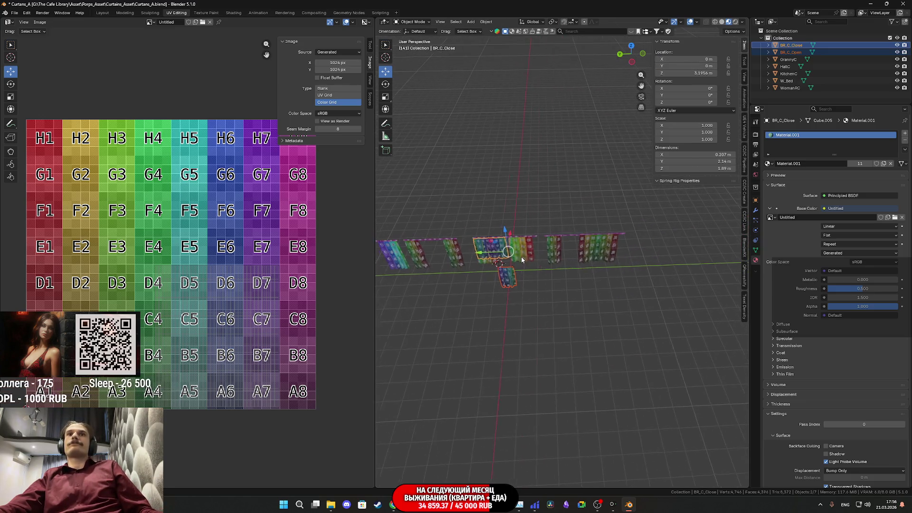
{"action": "mouse_move", "coordinate": [479, 255]}
{"action": "left_mouse_down"}
{"action": "mouse_move", "coordinate": [647, 260]}
{"action": "mouse_move", "coordinate": [638, 261]}
{"action": "left_mouse_up"}
- Zero BR_C_Open's X and Y location and slide it along Y to -11.946 m
{"action": "left_click", "coordinate": [673, 272]}
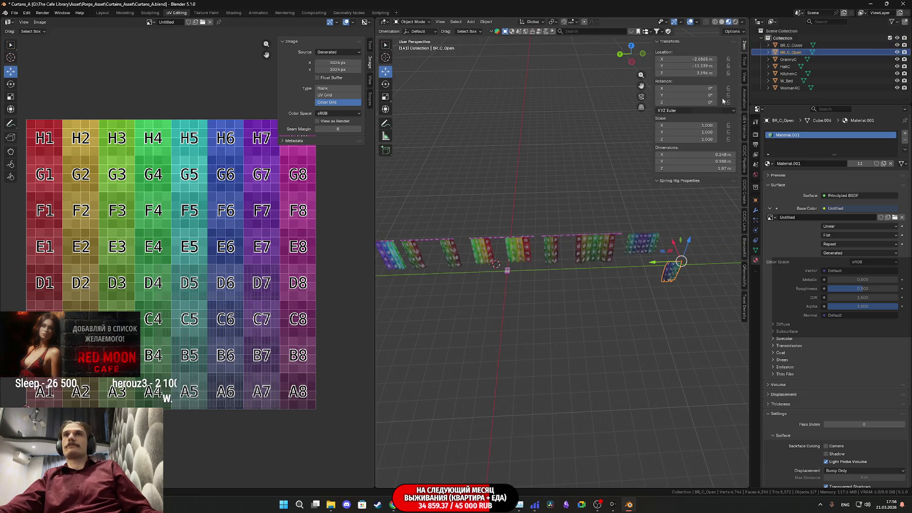
{"action": "key", "text": "BackSpace"}
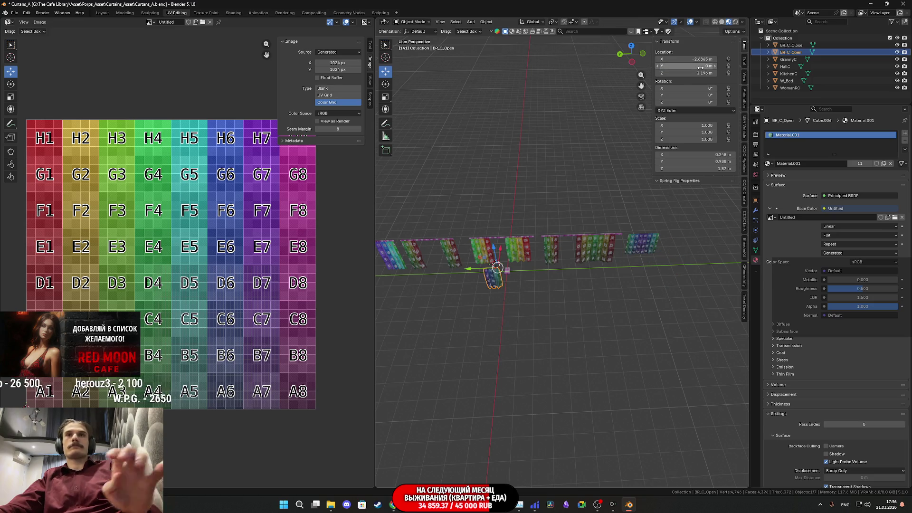
{"action": "key", "text": "BackSpace"}
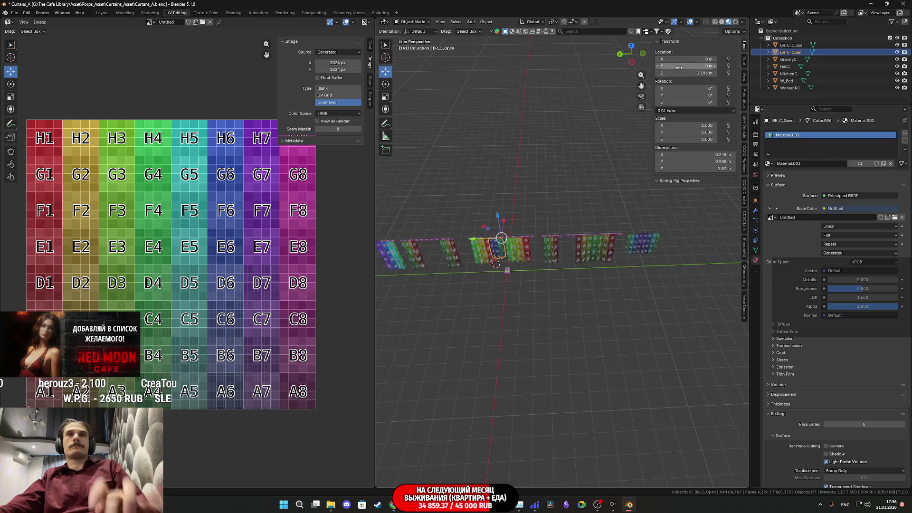
{"action": "left_click_drag", "start_coordinate": [482, 243], "coordinate": [663, 259]}
{"action": "middle_click_drag", "start_coordinate": [662, 260], "coordinate": [577, 280]}
{"action": "scroll", "coordinate": [577, 280], "scroll_direction": "up", "scroll_amount": 4}
{"action": "scroll", "coordinate": [576, 285], "scroll_direction": "down", "scroll_amount": 2}
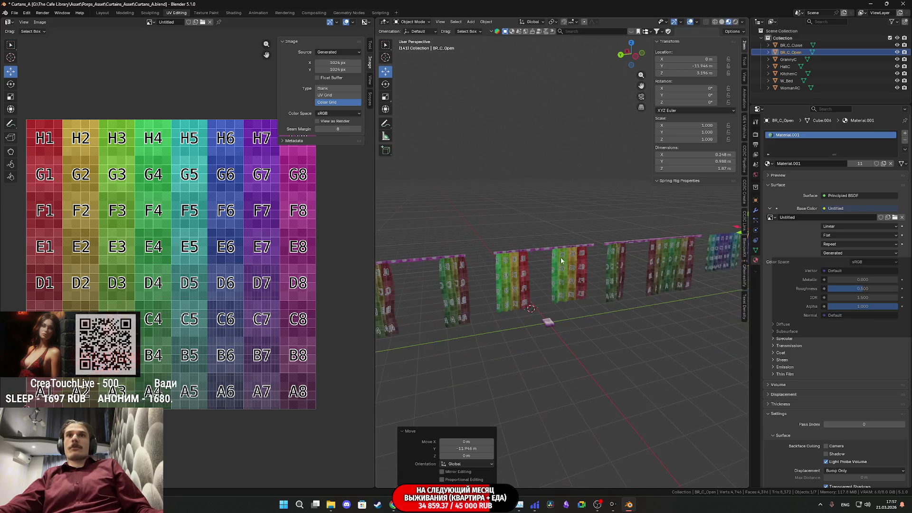
{"action": "scroll", "coordinate": [576, 289], "scroll_direction": "down", "scroll_amount": 5}
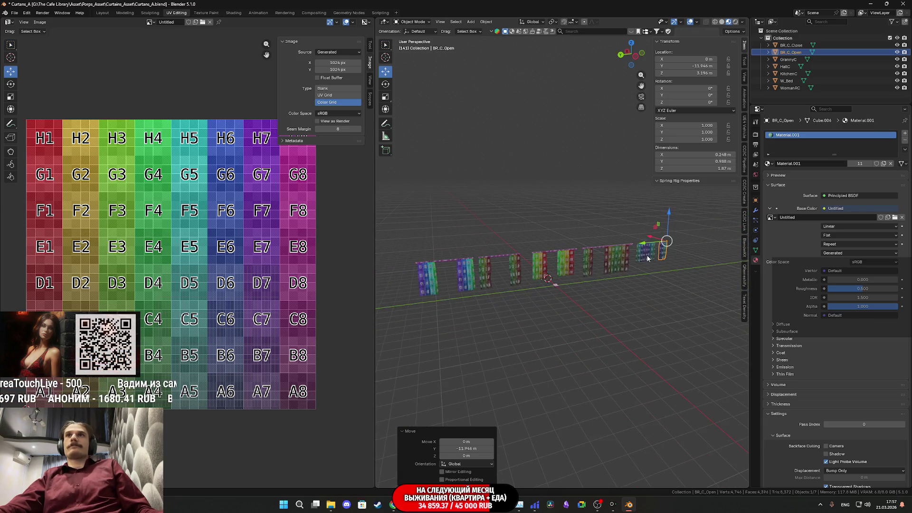
- Select the HallC, WomanRC, GrannyC and W_Bed curtains
{"action": "left_click", "coordinate": [593, 261]}
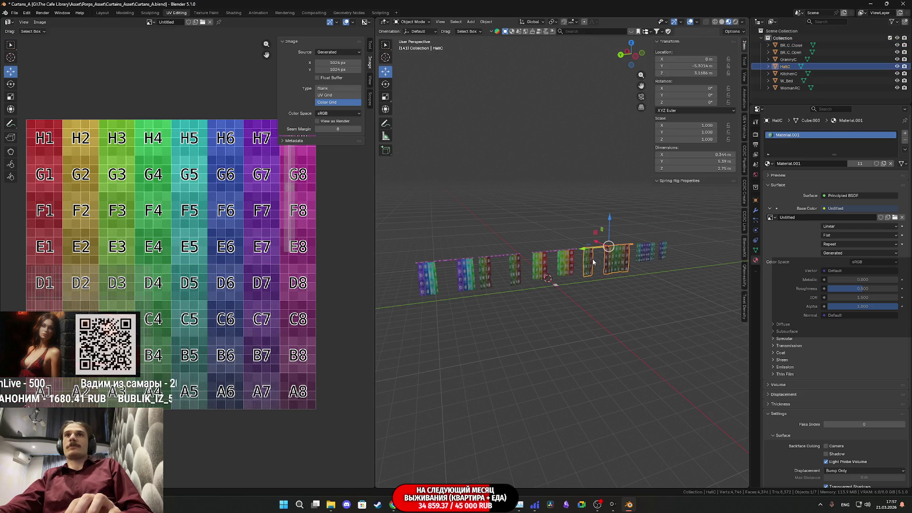
{"action": "left_click", "coordinate": [498, 270]}
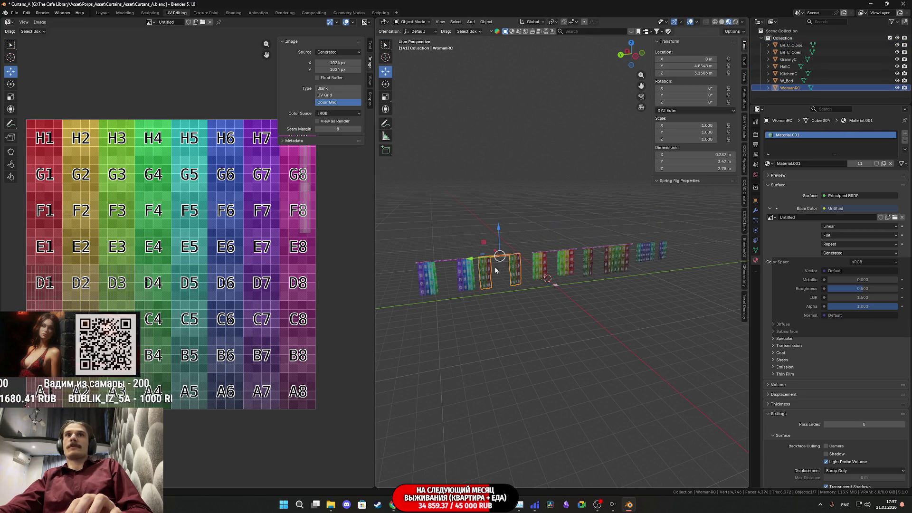
{"action": "left_click", "coordinate": [463, 276]}
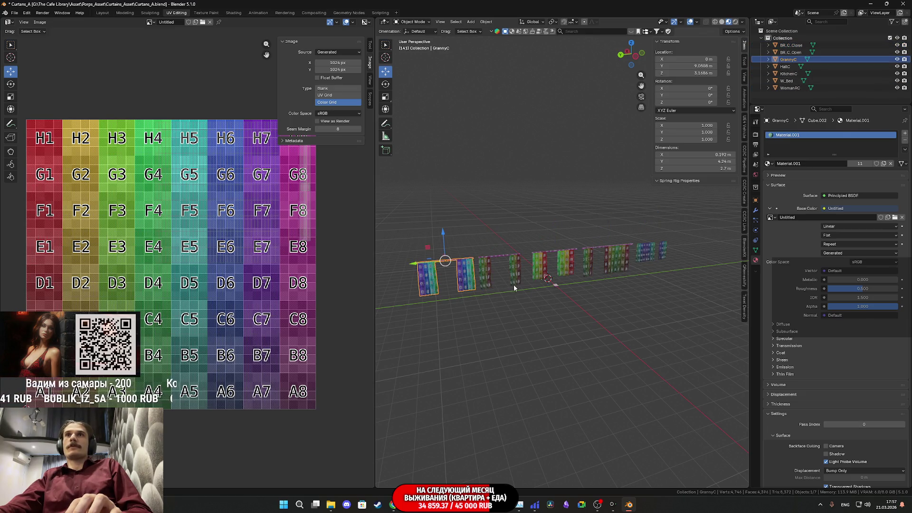
{"action": "left_click", "coordinate": [554, 288]}
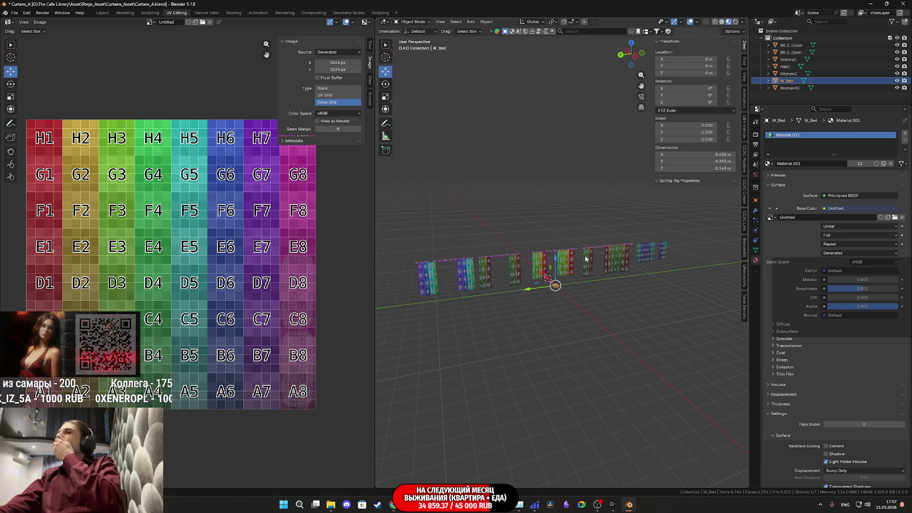
{"action": "scroll", "coordinate": [592, 279], "scroll_direction": "up", "scroll_amount": 4}
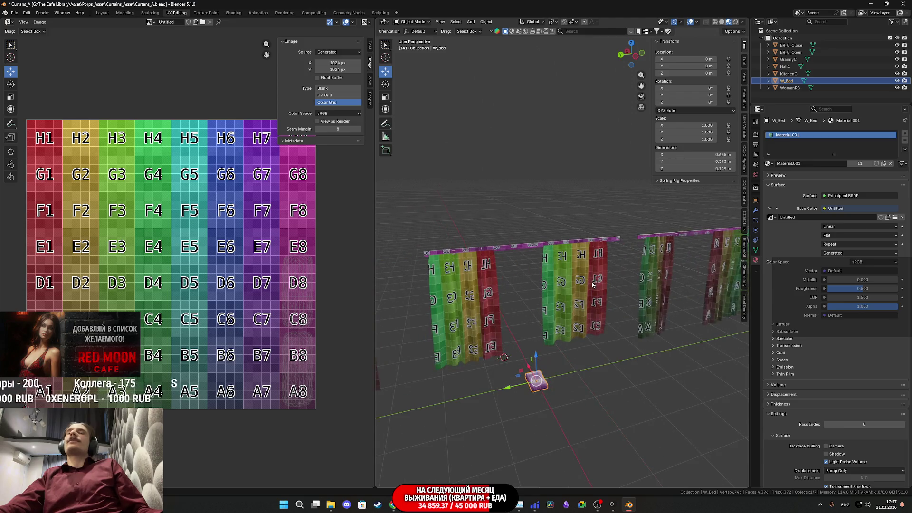
- Select all curtains and turn on the Face Orientation overlay to inspect face directions
{"action": "key", "text": "a"}
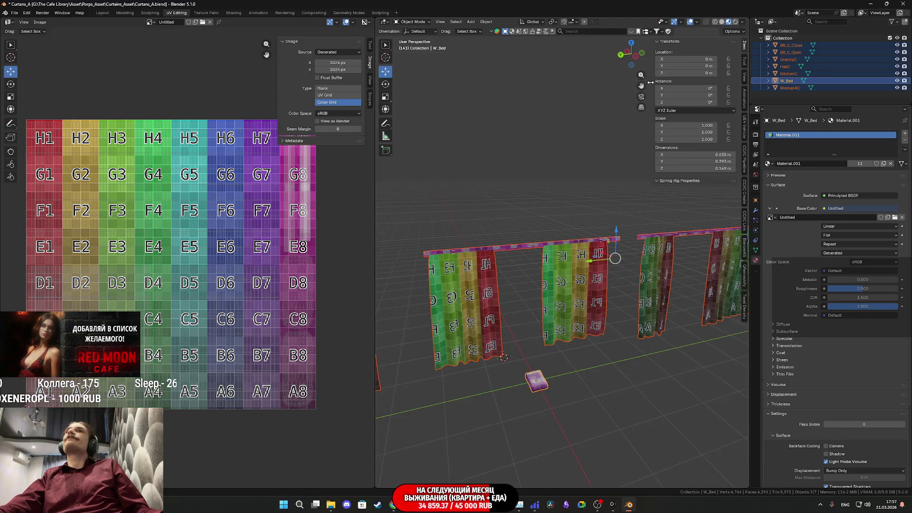
{"action": "left_click", "coordinate": [680, 22]}
{"action": "left_click", "coordinate": [696, 22]}
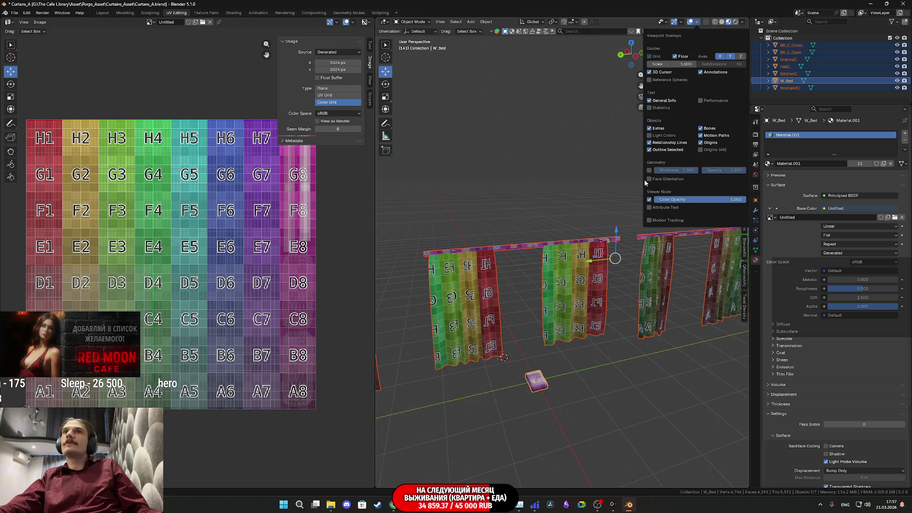
{"action": "left_click", "coordinate": [647, 179]}
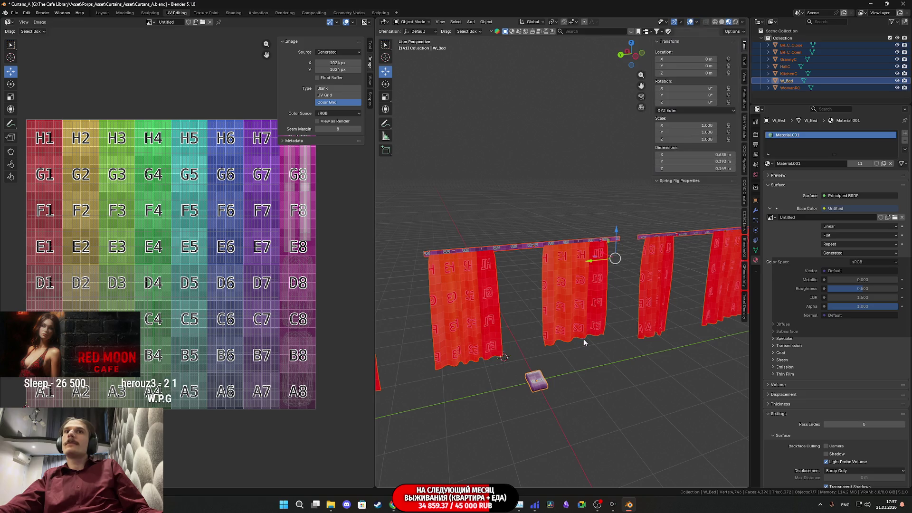
{"action": "mouse_move", "coordinate": [597, 339]}
{"action": "middle_mouse_down"}
{"action": "mouse_move", "coordinate": [733, 266]}
{"action": "mouse_move", "coordinate": [654, 281]}
{"action": "mouse_move", "coordinate": [710, 280]}
{"action": "mouse_move", "coordinate": [411, 279]}
{"action": "mouse_move", "coordinate": [534, 274]}
{"action": "mouse_move", "coordinate": [584, 236]}
{"action": "mouse_move", "coordinate": [588, 264]}
{"action": "mouse_move", "coordinate": [608, 268]}
{"action": "mouse_move", "coordinate": [615, 285]}
{"action": "mouse_move", "coordinate": [516, 294]}
{"action": "mouse_move", "coordinate": [553, 287]}
{"action": "mouse_move", "coordinate": [622, 323]}
{"action": "middle_mouse_up"}
- Make BR_C_Close the active object and save Curtains_A.blend
{"action": "left_click", "coordinate": [791, 45], "text": "ctrl"}
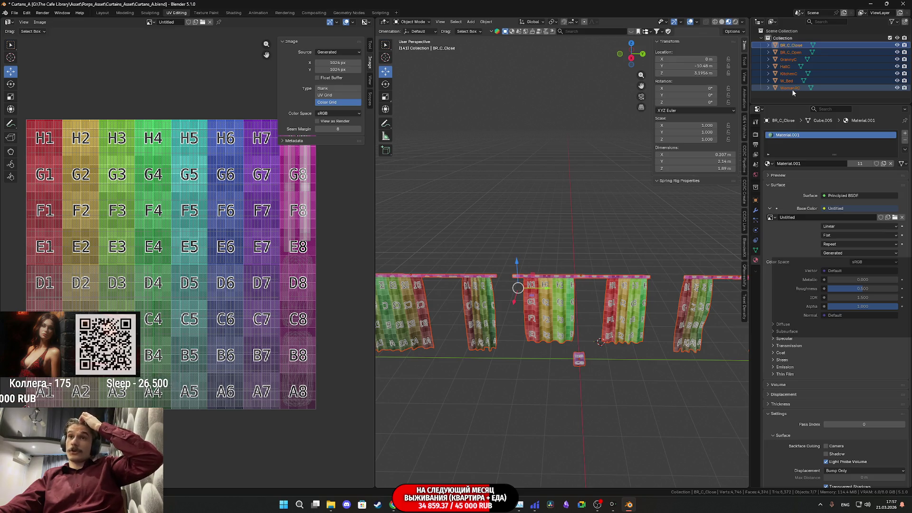
{"action": "key", "text": "ctrl+s"}
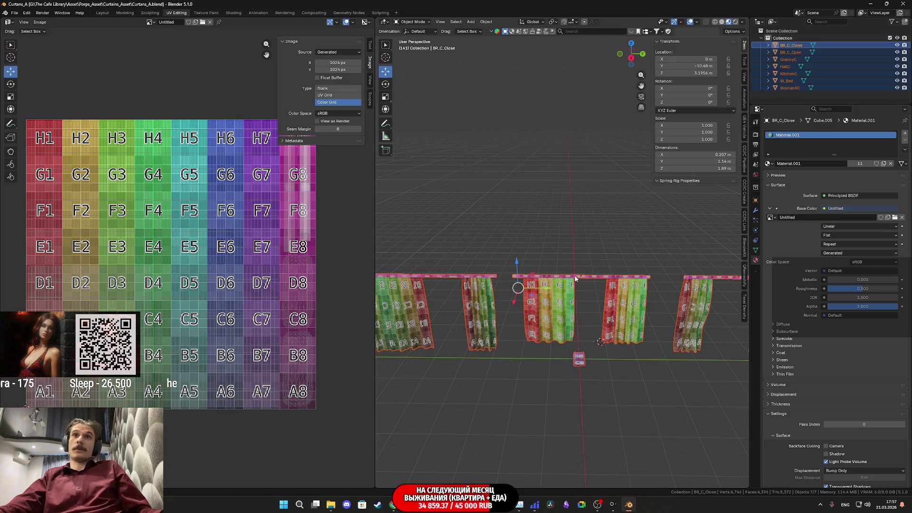
{"action": "left_click", "coordinate": [15, 13]}
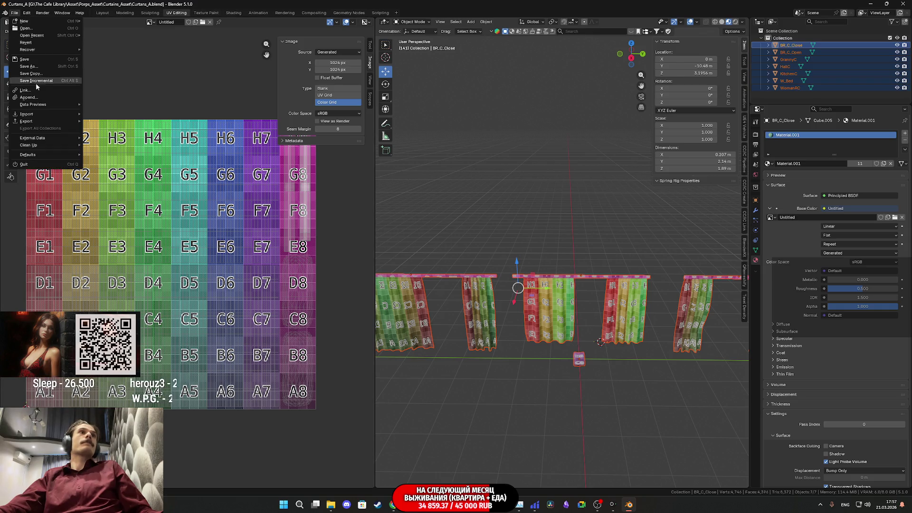
- Export the curtains as an FBX into Curtains_Asset, limited to mesh objects, then minimize Blender
{"action": "mouse_move", "coordinate": [60, 124]}
{"action": "left_click", "coordinate": [103, 178]}
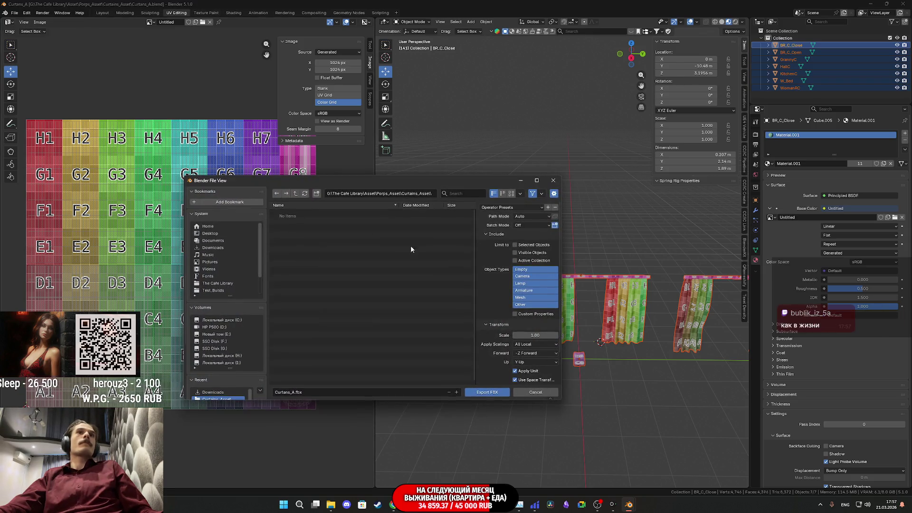
{"action": "left_click", "coordinate": [520, 297]}
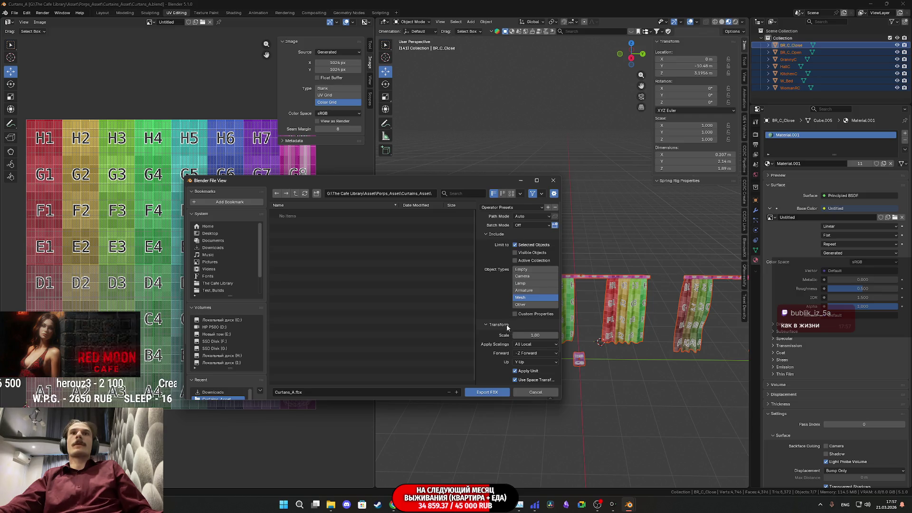
{"action": "scroll", "coordinate": [499, 351], "scroll_direction": "down", "scroll_amount": 2}
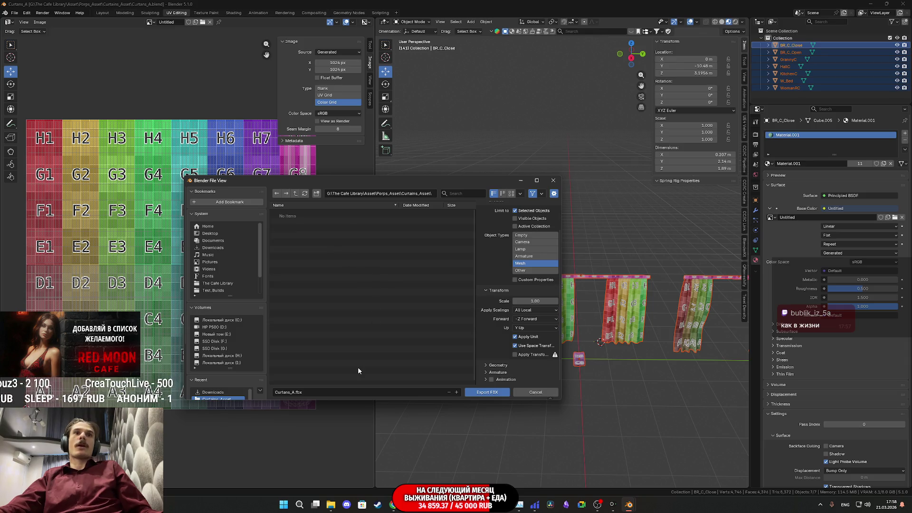
{"action": "left_click", "coordinate": [297, 392]}
{"action": "type", "text": "_SPP"}
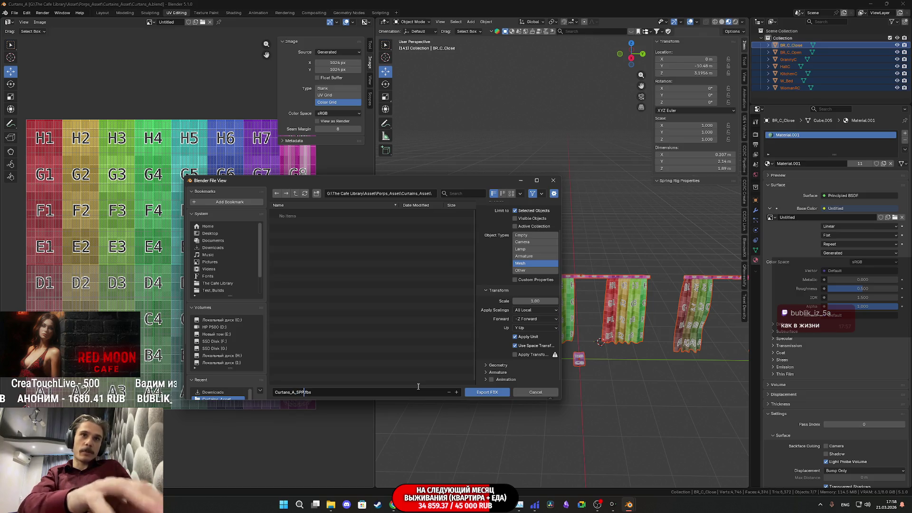
{"action": "left_click", "coordinate": [493, 392]}
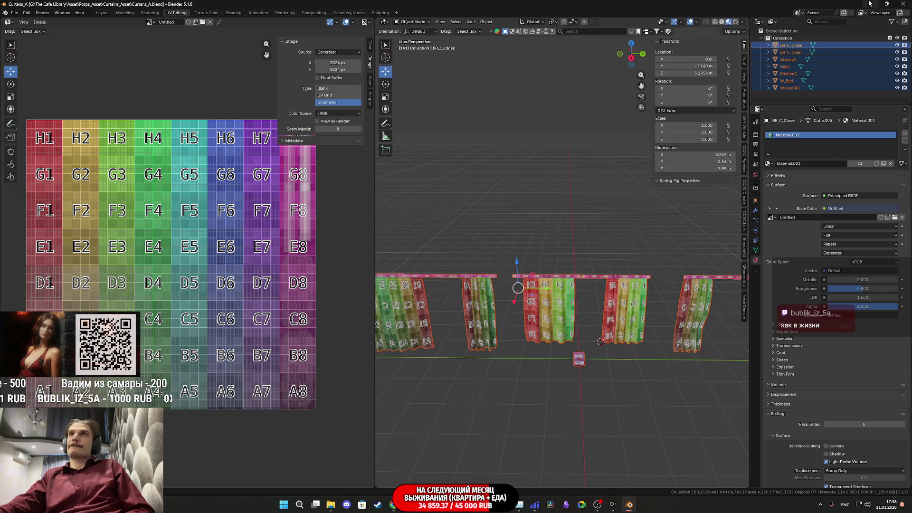
{"action": "left_click", "coordinate": [869, 4]}
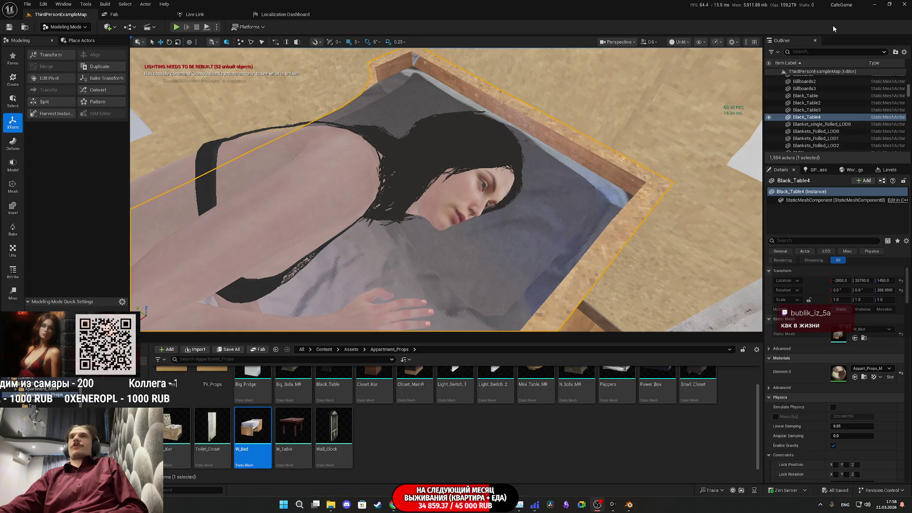
- Minimize the Unreal Editor to reveal the Twitch dashboard in Chrome
{"action": "left_click", "coordinate": [879, 5]}
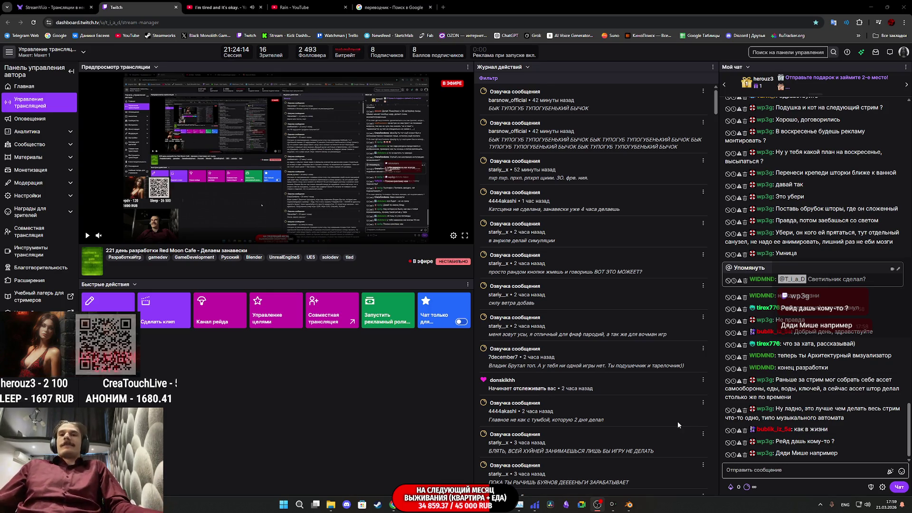
- Briefly restore Blender and Unreal from the taskbar, minimize both, then minimize the Chrome dashboard
{"action": "left_click", "coordinate": [628, 504]}
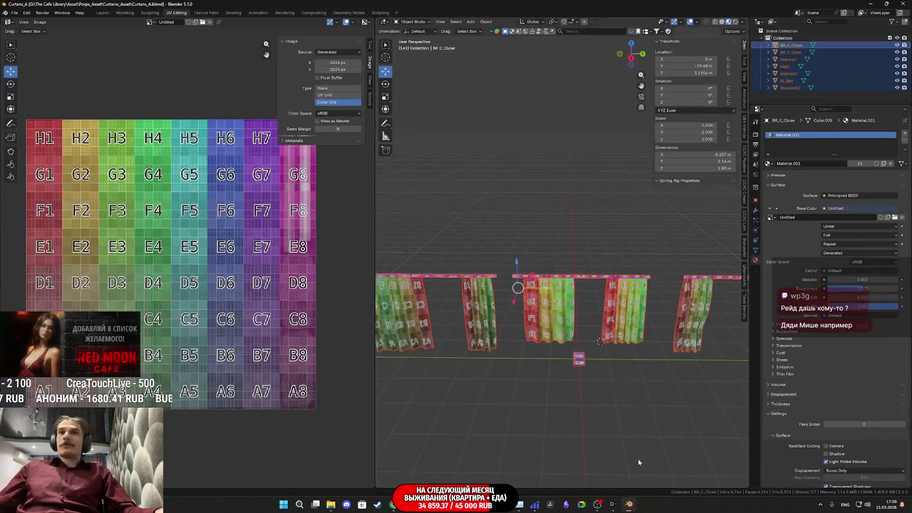
{"action": "left_click", "coordinate": [873, 4]}
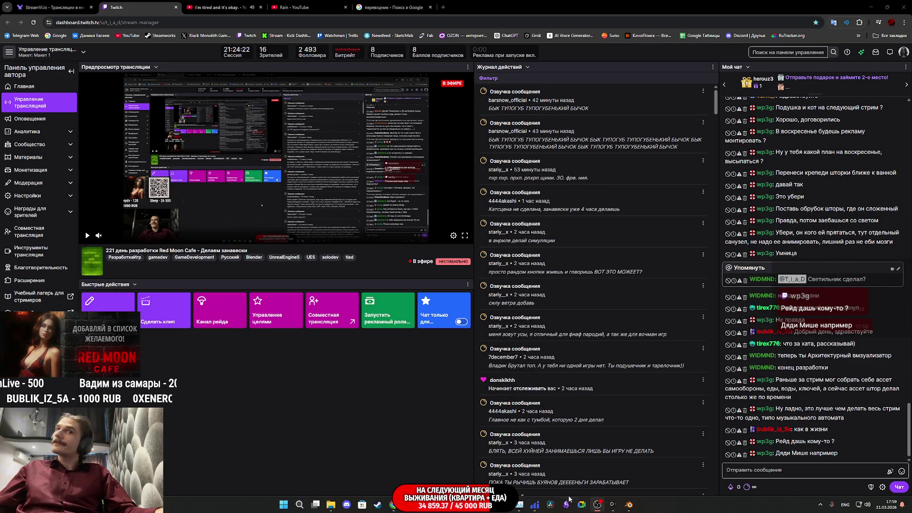
{"action": "left_click", "coordinate": [424, 504]}
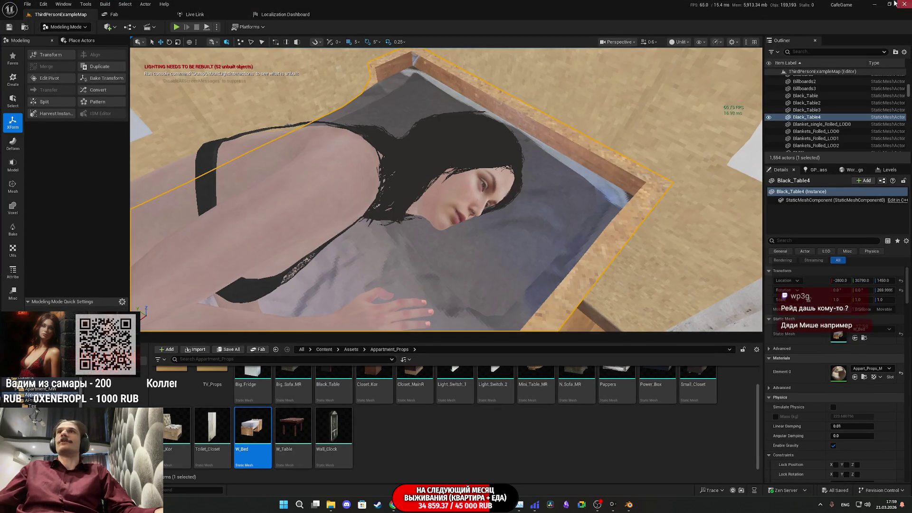
{"action": "left_click", "coordinate": [874, 4]}
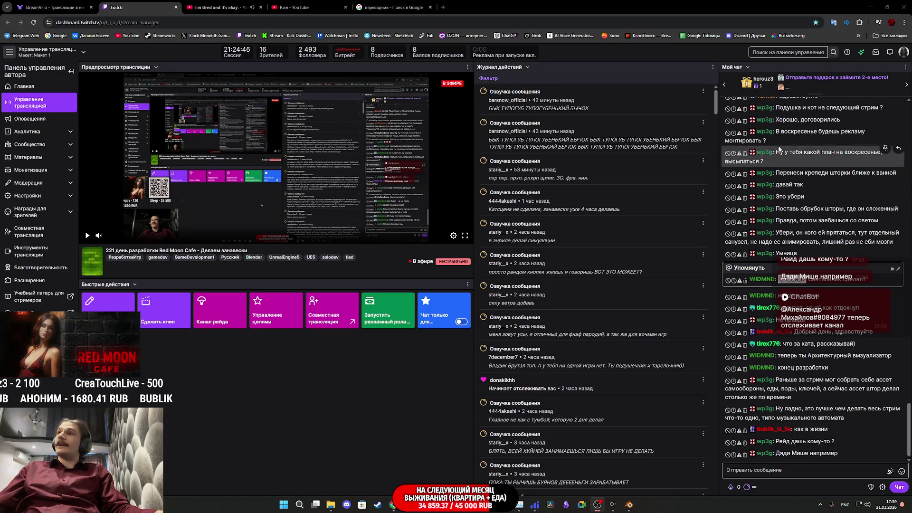
{"action": "left_click", "coordinate": [871, 7]}
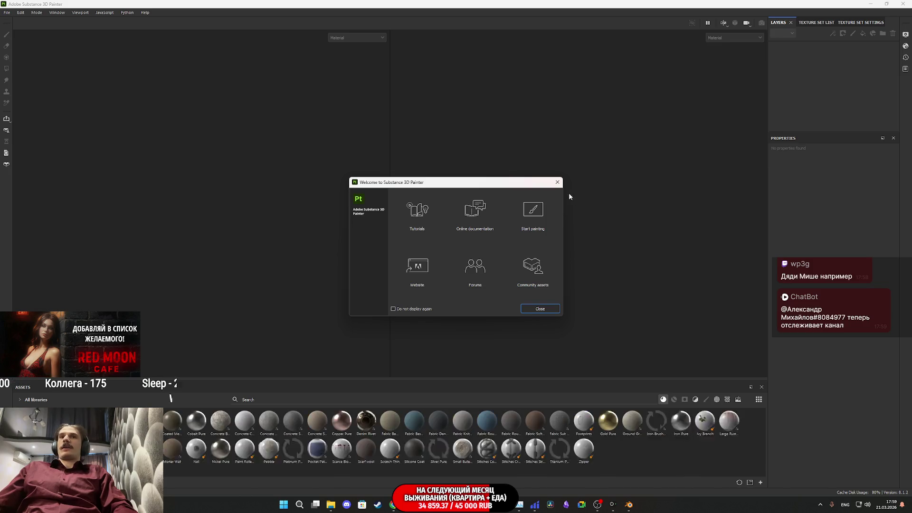
- Close the Welcome dialog and drag Curtains_A_SPP.fbx into the viewport to start a new project
{"action": "left_click", "coordinate": [556, 183]}
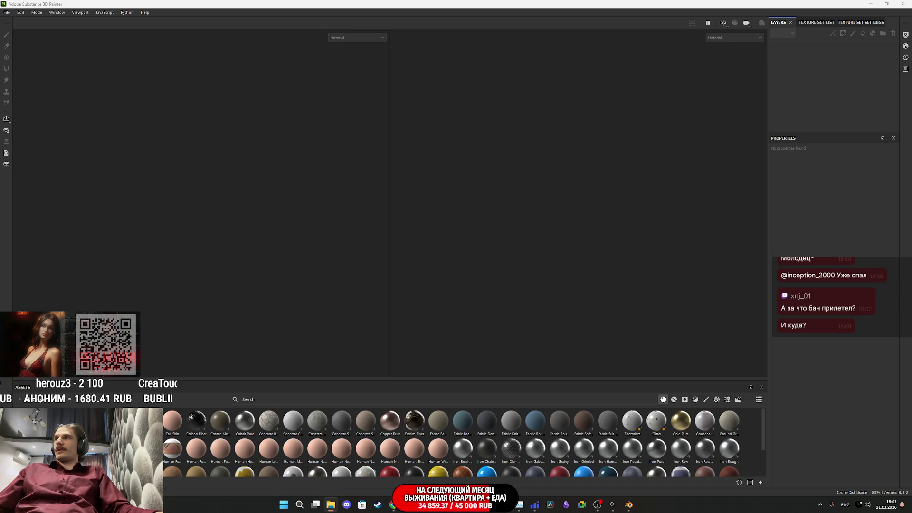
{"action": "left_click_drag", "start_coordinate": [270, 275], "coordinate": [335, 292]}
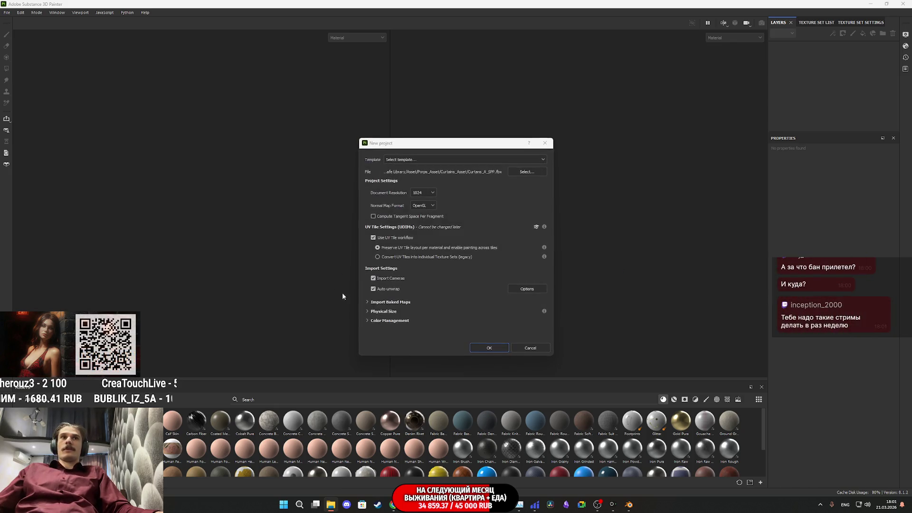
- Confirm the 1024-resolution curtain project and orbit around the plain white curtain panels
{"action": "left_click", "coordinate": [496, 347]}
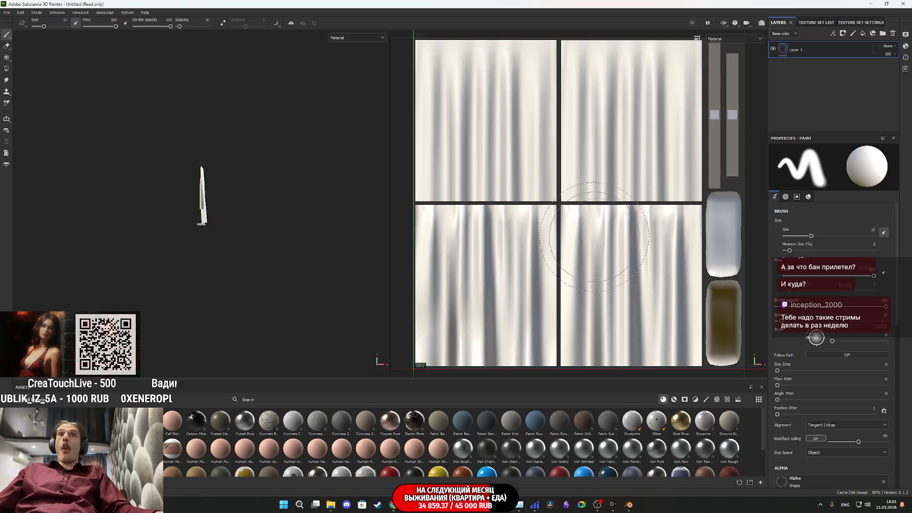
{"action": "left_click_drag", "start_coordinate": [235, 195], "coordinate": [62, 192], "text": "alt"}
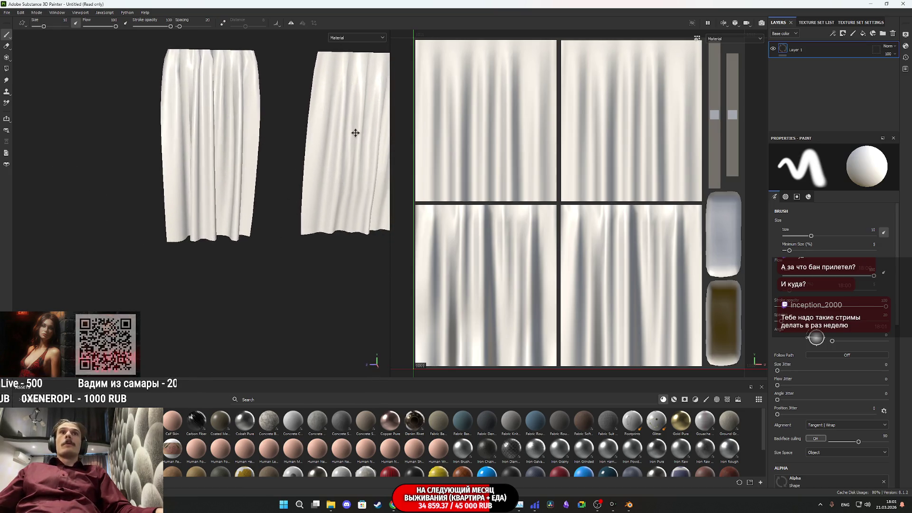
{"action": "middle_click_drag", "start_coordinate": [357, 132], "coordinate": [207, 174], "text": "alt"}
{"action": "mouse_move", "coordinate": [207, 173]}
{"action": "left_mouse_down", "text": "alt"}
{"action": "mouse_move", "coordinate": [238, 158]}
{"action": "mouse_move", "coordinate": [212, 158]}
{"action": "mouse_move", "coordinate": [205, 179]}
{"action": "mouse_move", "coordinate": [247, 158]}
{"action": "left_mouse_up", "text": "alt"}
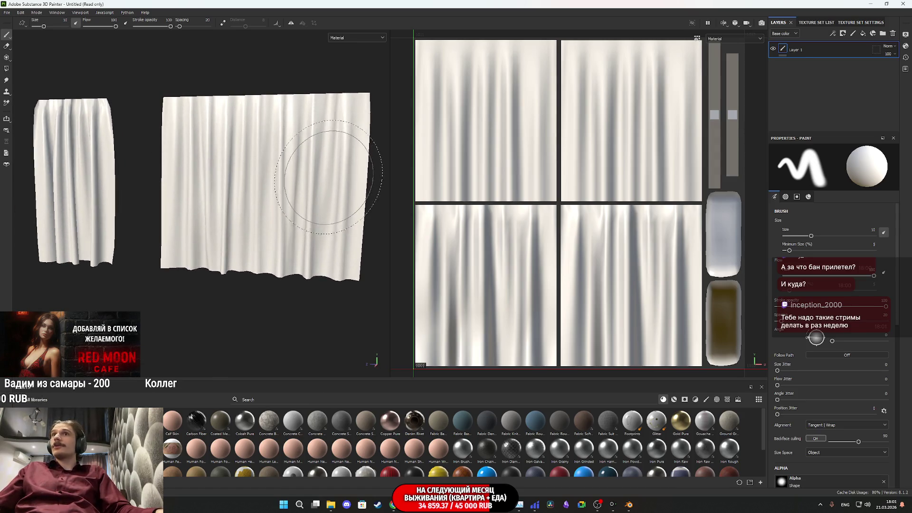
{"action": "middle_click_drag", "start_coordinate": [326, 163], "coordinate": [250, 164], "text": "alt"}
{"action": "mouse_move", "coordinate": [250, 164]}
{"action": "right_mouse_down", "text": "alt"}
{"action": "mouse_move", "coordinate": [267, 179]}
{"action": "mouse_move", "coordinate": [200, 208]}
{"action": "right_mouse_up", "text": "alt"}
{"action": "scroll", "coordinate": [200, 208], "scroll_direction": "down", "scroll_amount": 5}
- Frame the curtains front-on, then add the Fabric Denim Base material as a layer
{"action": "mouse_move", "coordinate": [190, 209]}
{"action": "left_mouse_down", "text": "alt"}
{"action": "mouse_move", "coordinate": [373, 200]}
{"action": "mouse_move", "coordinate": [179, 177]}
{"action": "mouse_move", "coordinate": [268, 149]}
{"action": "mouse_move", "coordinate": [146, 193]}
{"action": "mouse_move", "coordinate": [166, 189]}
{"action": "left_mouse_up", "text": "alt"}
{"action": "middle_click_drag", "start_coordinate": [166, 189], "coordinate": [168, 190], "text": "alt"}
{"action": "mouse_move", "coordinate": [281, 198]}
{"action": "right_mouse_down", "text": "alt"}
{"action": "mouse_move", "coordinate": [238, 180]}
{"action": "mouse_move", "coordinate": [279, 195]}
{"action": "right_mouse_up", "text": "alt"}
{"action": "left_click_drag", "start_coordinate": [279, 195], "coordinate": [256, 166], "text": "alt"}
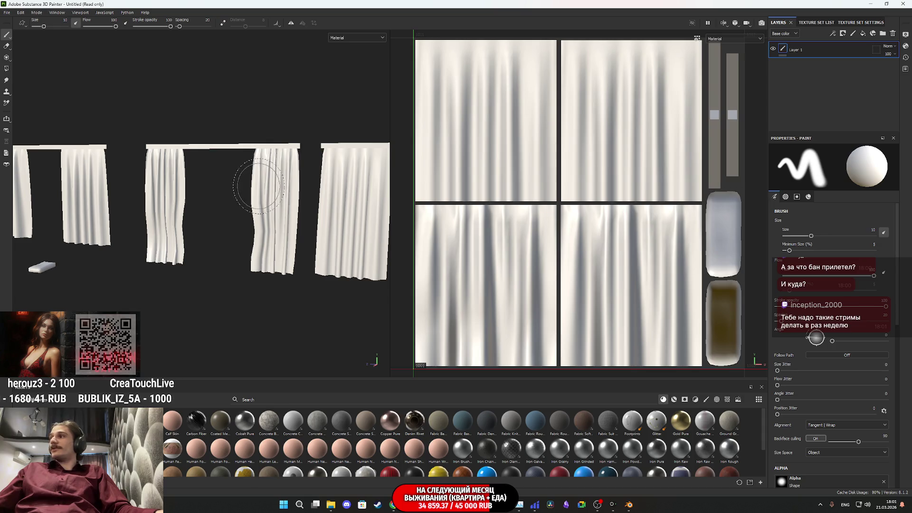
{"action": "mouse_move", "coordinate": [242, 185]}
{"action": "left_mouse_down", "text": "alt"}
{"action": "mouse_move", "coordinate": [299, 197]}
{"action": "mouse_move", "coordinate": [229, 206]}
{"action": "mouse_move", "coordinate": [308, 222]}
{"action": "mouse_move", "coordinate": [106, 214]}
{"action": "mouse_move", "coordinate": [152, 220]}
{"action": "mouse_move", "coordinate": [220, 209]}
{"action": "mouse_move", "coordinate": [190, 209]}
{"action": "mouse_move", "coordinate": [107, 174]}
{"action": "mouse_move", "coordinate": [228, 208]}
{"action": "left_mouse_up", "text": "alt"}
{"action": "scroll", "coordinate": [223, 214], "scroll_direction": "up", "scroll_amount": 2}
{"action": "key", "text": "f"}
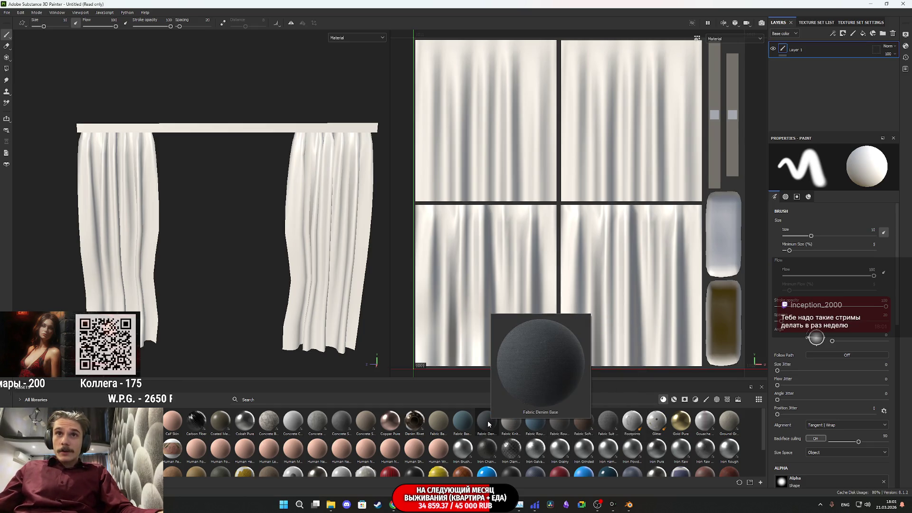
{"action": "mouse_move", "coordinate": [488, 424]}
{"action": "left_mouse_down"}
{"action": "mouse_move", "coordinate": [701, 196]}
{"action": "mouse_move", "coordinate": [802, 45]}
{"action": "mouse_move", "coordinate": [828, 52]}
{"action": "left_mouse_up"}
- Delete the empty Layer 1, set the denim Tiling to 2 and offset its UV placement
{"action": "left_click", "coordinate": [829, 66]}
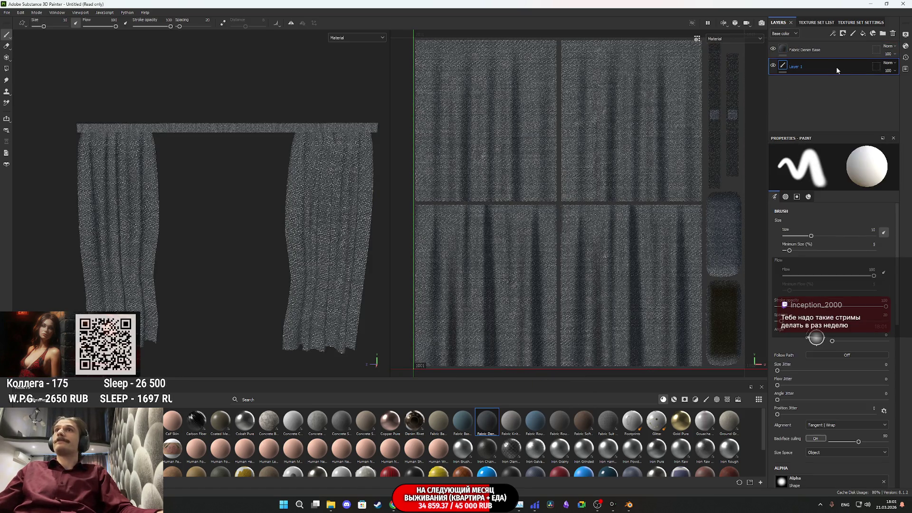
{"action": "left_click", "coordinate": [893, 34]}
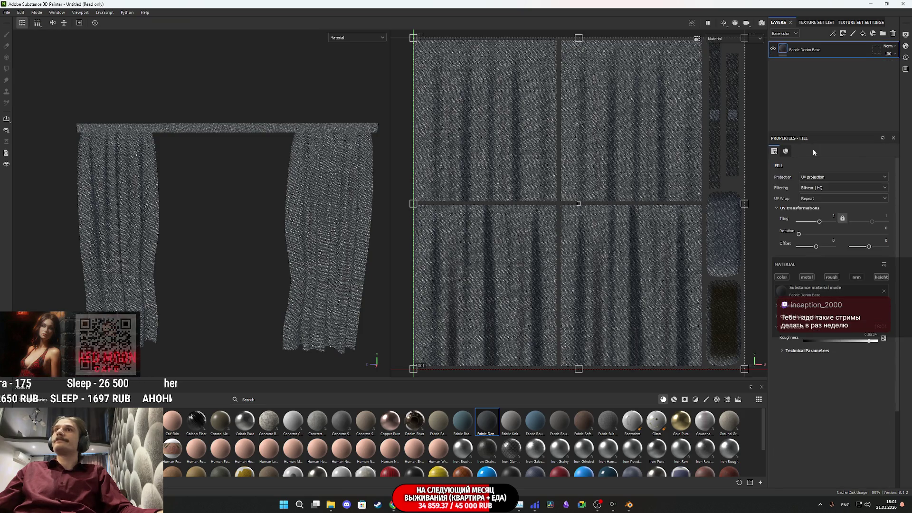
{"action": "type", "text": "2"}
{"action": "key", "text": "Return"}
{"action": "scroll", "coordinate": [304, 257], "scroll_direction": "up", "scroll_amount": 3}
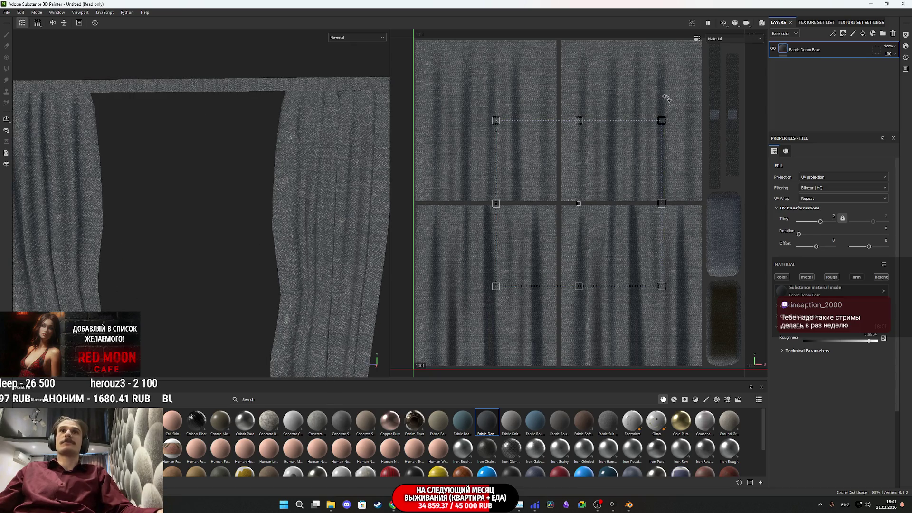
{"action": "left_click_drag", "start_coordinate": [626, 217], "coordinate": [674, 146]}
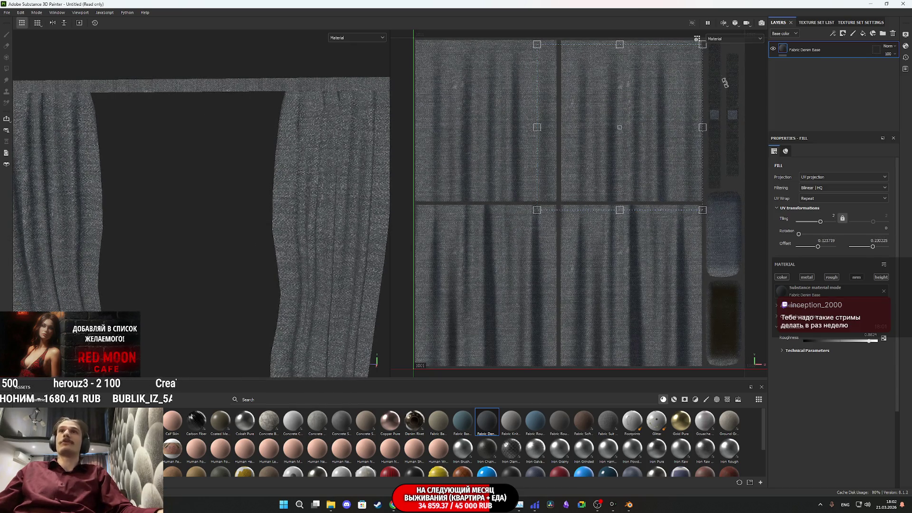
- Add a black mask to the Fabric Denim Base layer and choose the Polygon Fill tool
{"action": "right_click", "coordinate": [783, 47]}
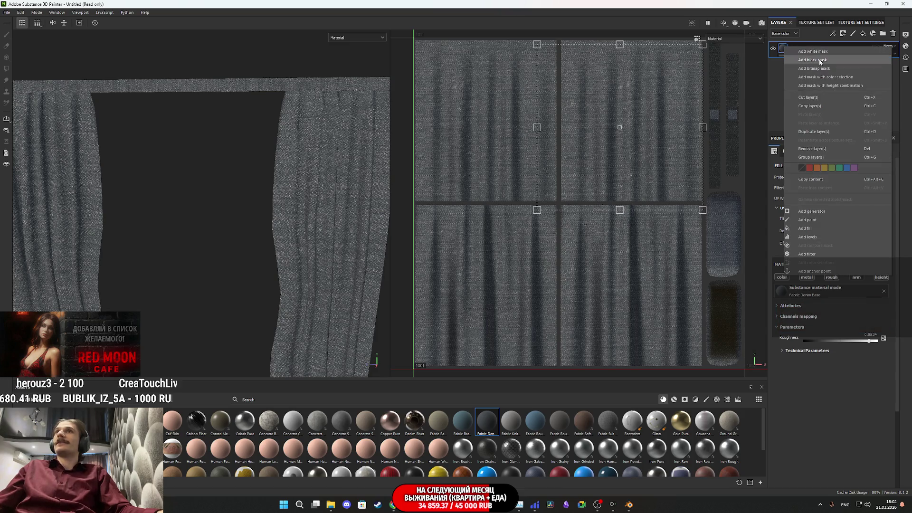
{"action": "left_click", "coordinate": [819, 60]}
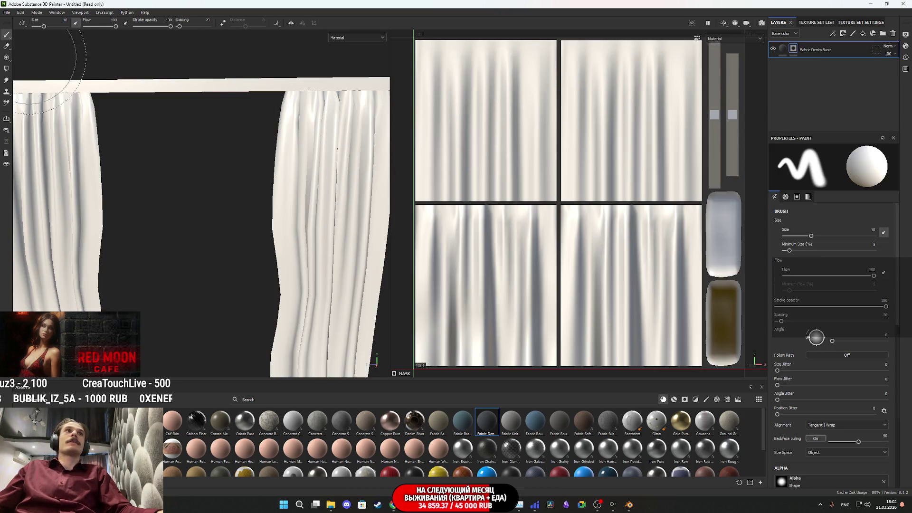
{"action": "left_click", "coordinate": [4, 69]}
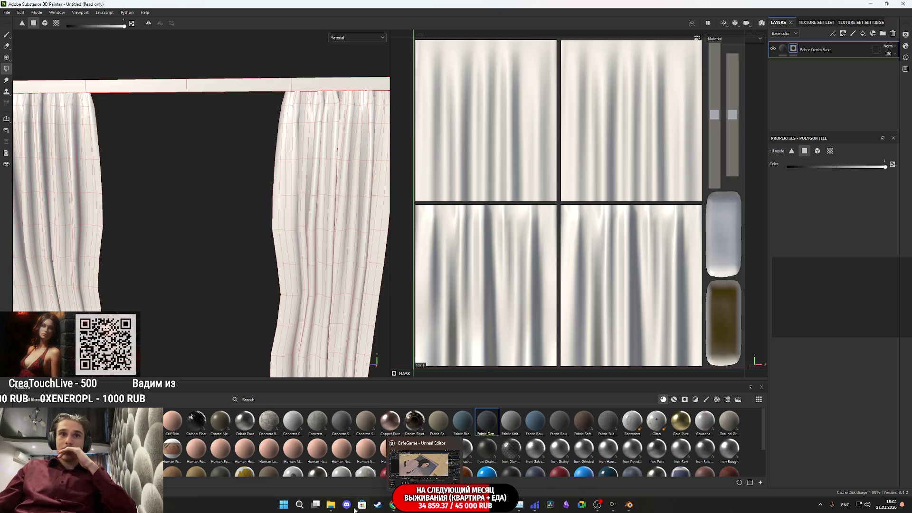
- Polygon-fill the middle curtain's faces so the denim shows only on that panel
{"action": "mouse_move", "coordinate": [329, 507]}
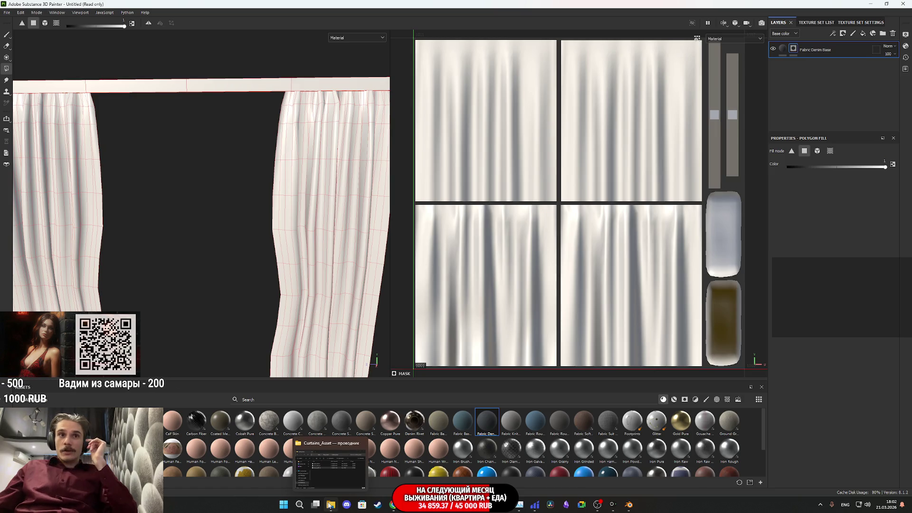
{"action": "scroll", "coordinate": [312, 283], "scroll_direction": "down", "scroll_amount": 6}
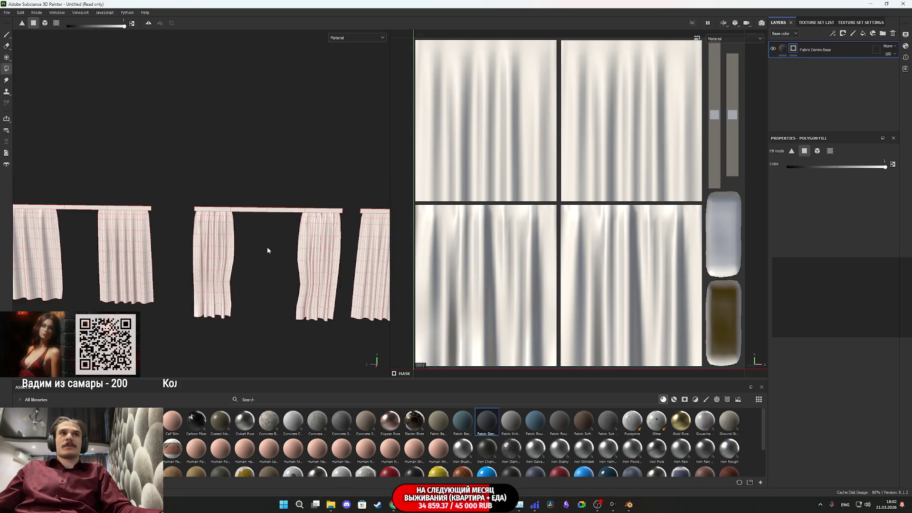
{"action": "mouse_move", "coordinate": [251, 252]}
{"action": "left_mouse_down", "text": "alt"}
{"action": "mouse_move", "coordinate": [602, 257]}
{"action": "mouse_move", "coordinate": [406, 264]}
{"action": "left_mouse_up", "text": "alt"}
{"action": "middle_click_drag", "start_coordinate": [253, 257], "coordinate": [218, 261]}
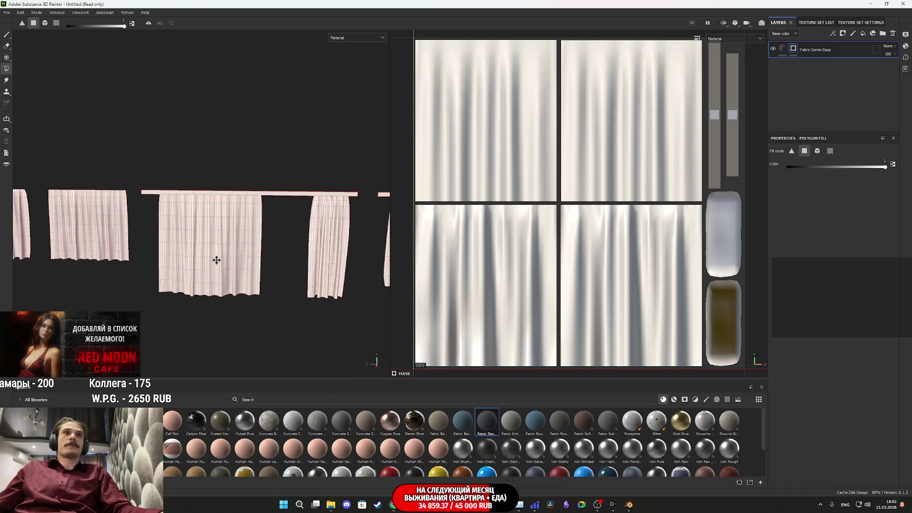
{"action": "left_click_drag", "start_coordinate": [272, 310], "coordinate": [153, 240]}
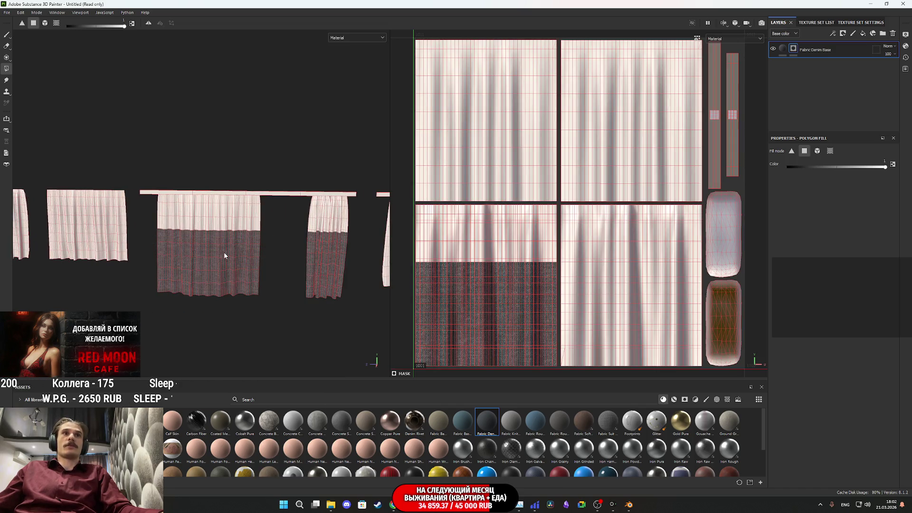
{"action": "scroll", "coordinate": [242, 252], "scroll_direction": "up", "scroll_amount": 3}
{"action": "scroll", "coordinate": [472, 282], "scroll_direction": "up", "scroll_amount": 5}
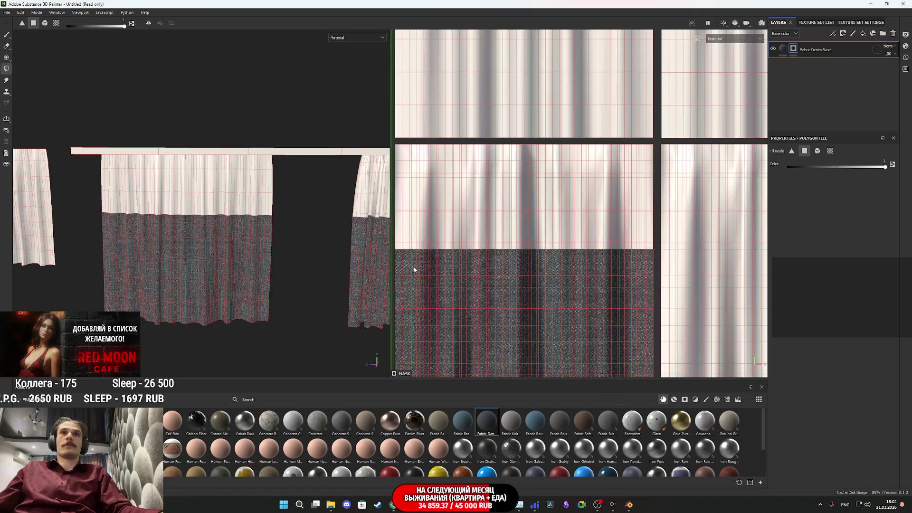
{"action": "mouse_move", "coordinate": [412, 293]}
{"action": "left_mouse_down"}
{"action": "mouse_move", "coordinate": [562, 228]}
{"action": "mouse_move", "coordinate": [686, 195]}
{"action": "left_mouse_up"}
{"action": "left_click", "coordinate": [786, 50]}
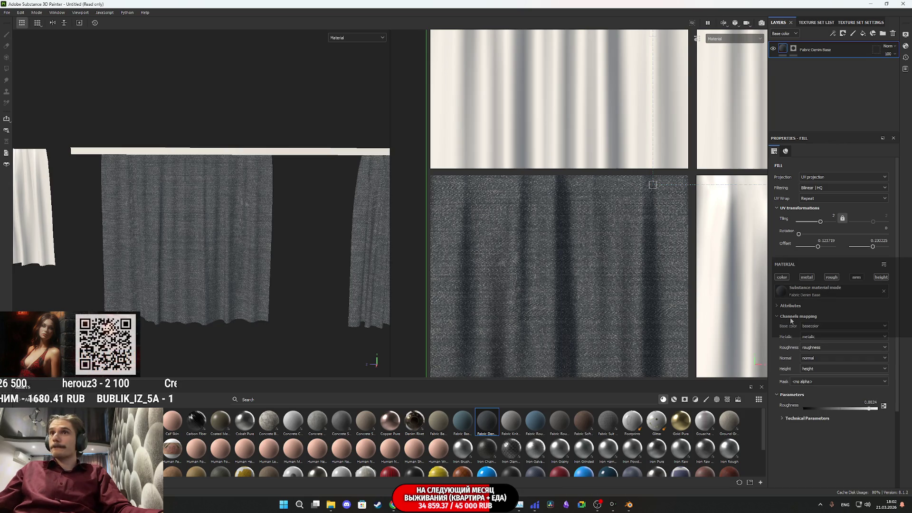
{"action": "left_click", "coordinate": [784, 307]}
{"action": "left_click", "coordinate": [784, 306]}
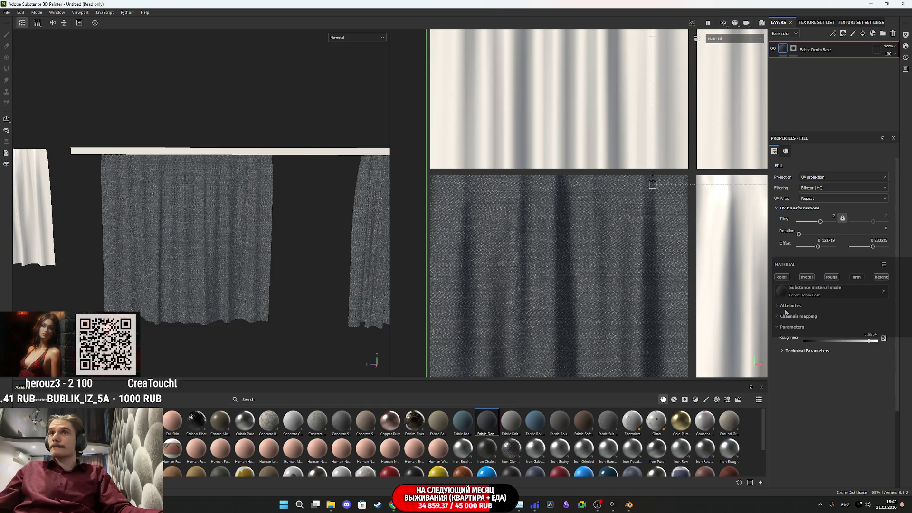
{"action": "left_click", "coordinate": [789, 316]}
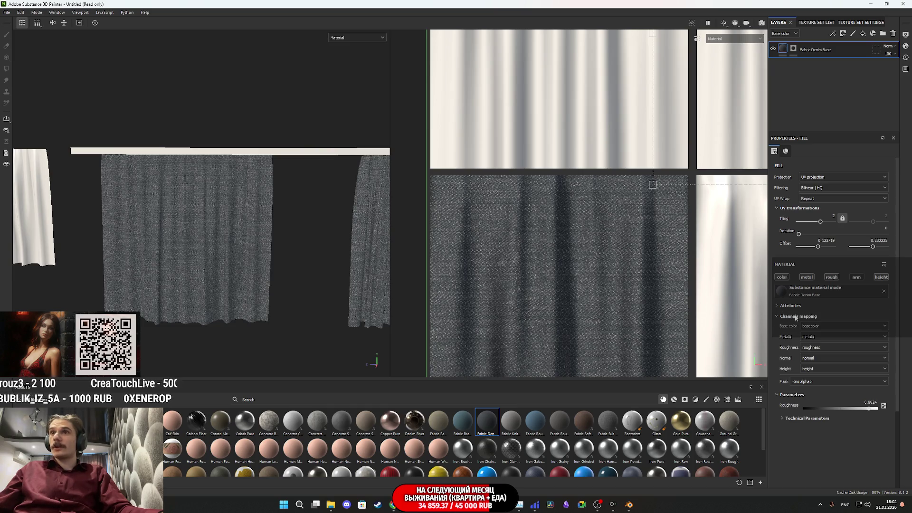
{"action": "left_click", "coordinate": [795, 317]}
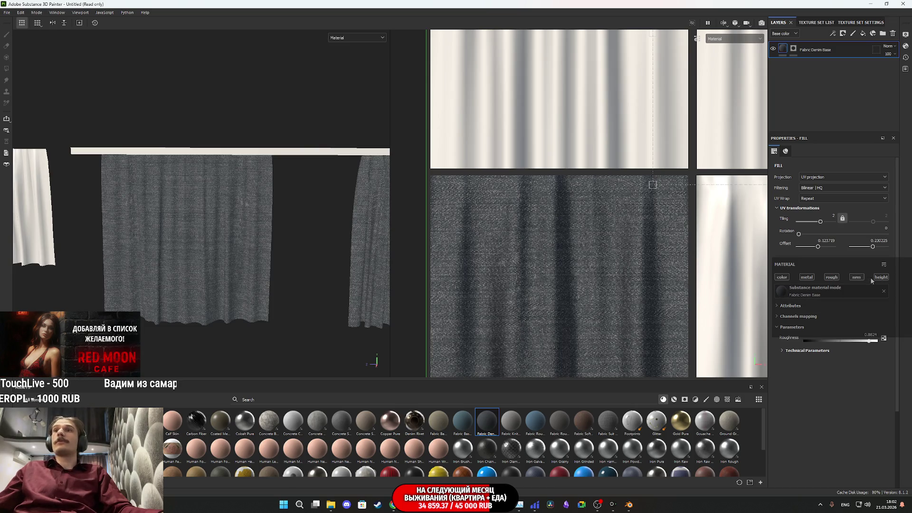
{"action": "scroll", "coordinate": [266, 247], "scroll_direction": "up", "scroll_amount": 5}
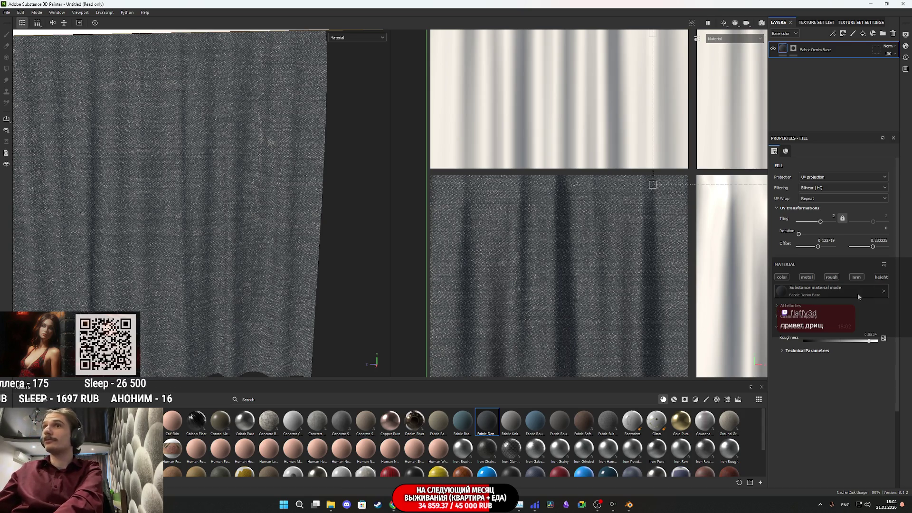
{"action": "left_click", "coordinate": [797, 351]}
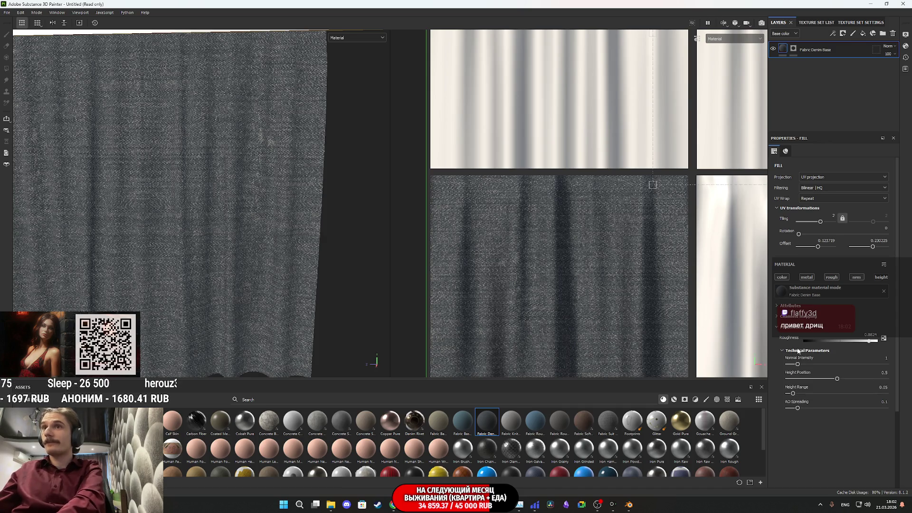
{"action": "left_click", "coordinate": [799, 351]}
{"action": "left_click", "coordinate": [791, 328]}
{"action": "left_click", "coordinate": [795, 307]}
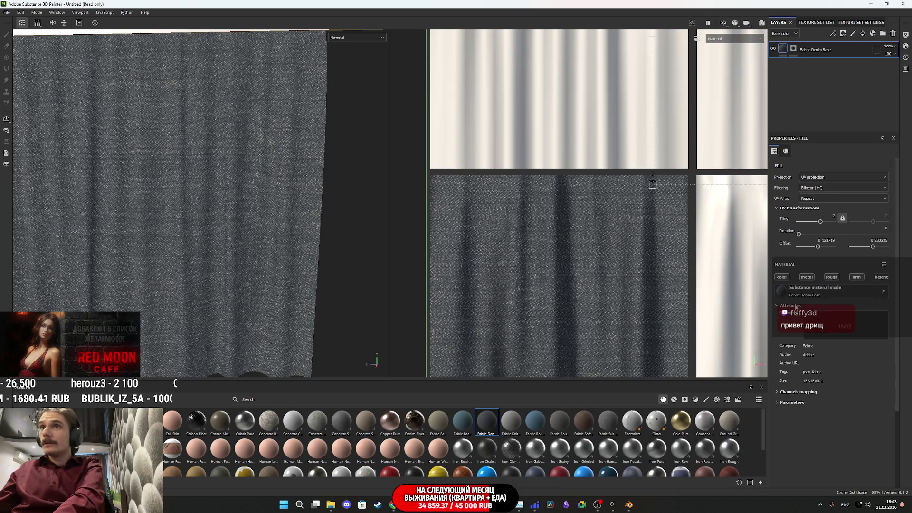
{"action": "left_click", "coordinate": [791, 306]}
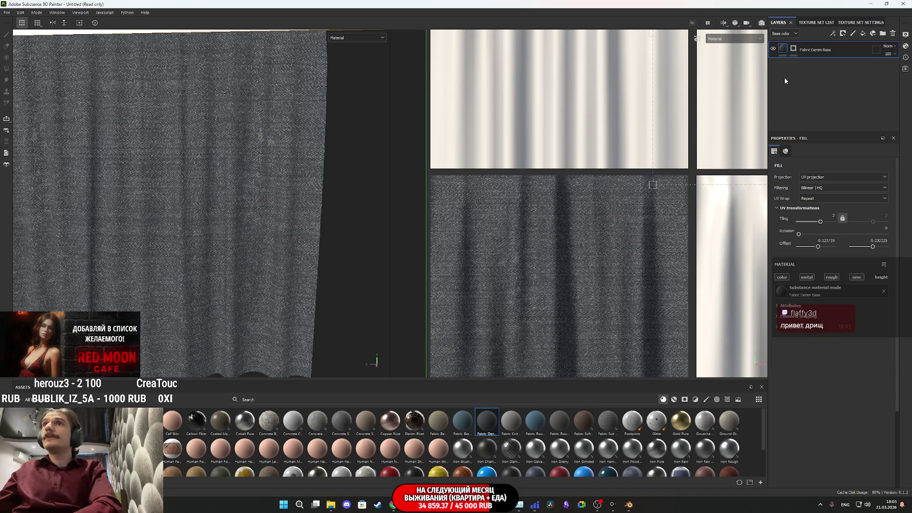
{"action": "left_click", "coordinate": [785, 279]}
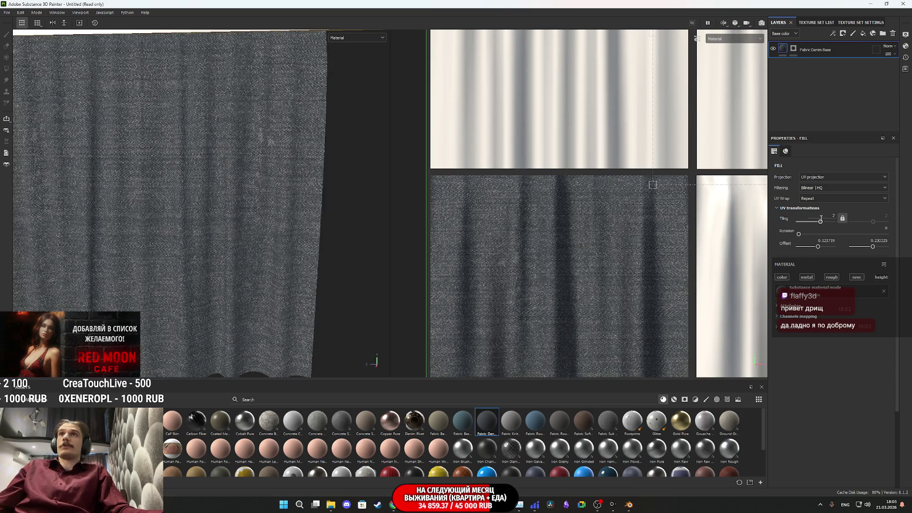
{"action": "right_click", "coordinate": [781, 48]}
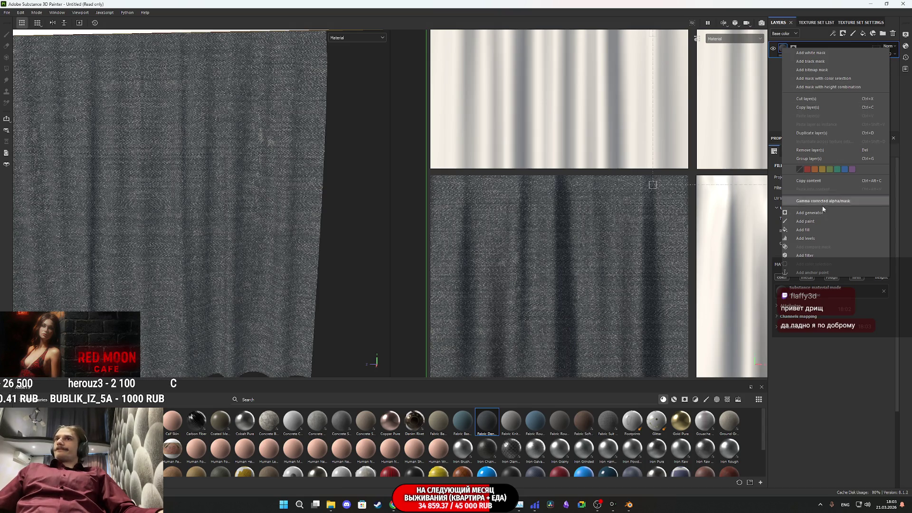
- Add a Color Match filter to the Fabric Denim Base layer with Custom Color Variation off
{"action": "left_click", "coordinate": [815, 256]}
{"action": "left_click", "coordinate": [834, 175]}
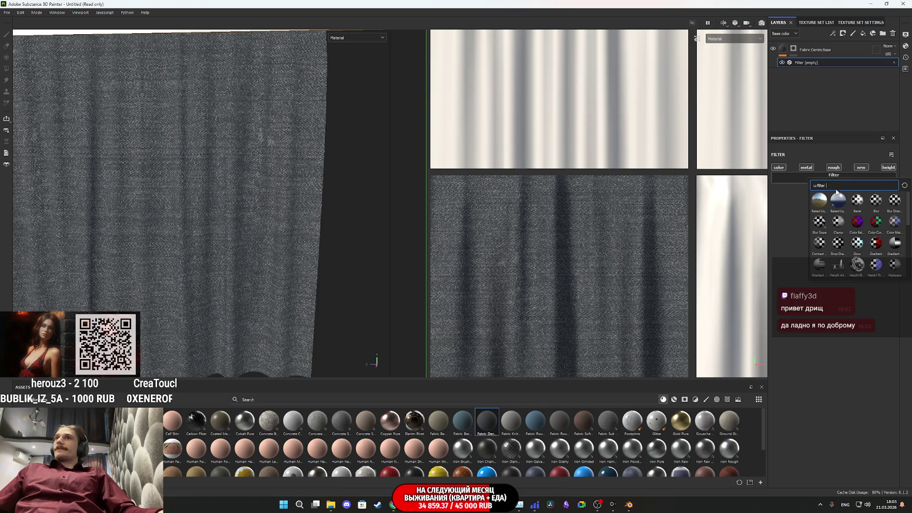
{"action": "left_click", "coordinate": [895, 221]}
{"action": "left_click", "coordinate": [855, 244]}
- Set the Color Match Target Color to dark brown and inspect the tinted curtain fabric
{"action": "left_click", "coordinate": [853, 234]}
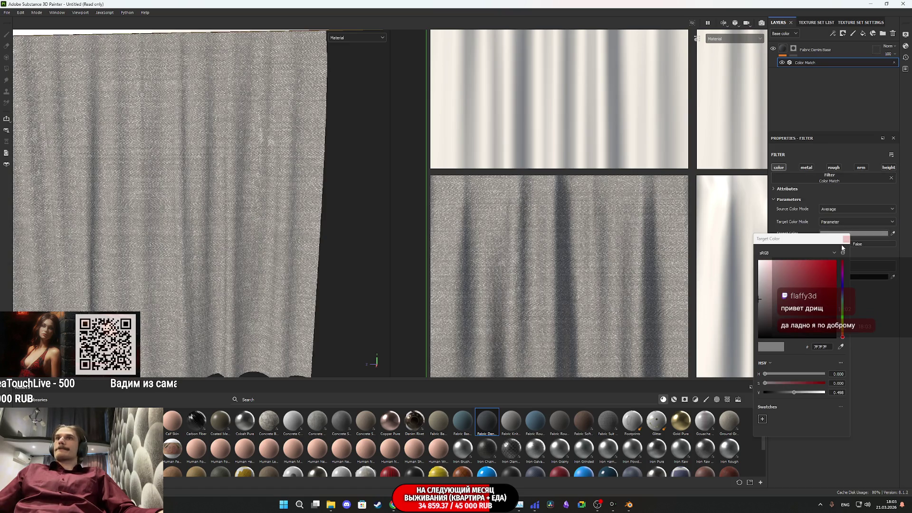
{"action": "mouse_move", "coordinate": [803, 283]}
{"action": "left_mouse_down"}
{"action": "mouse_move", "coordinate": [855, 288]}
{"action": "mouse_move", "coordinate": [842, 331]}
{"action": "left_mouse_up"}
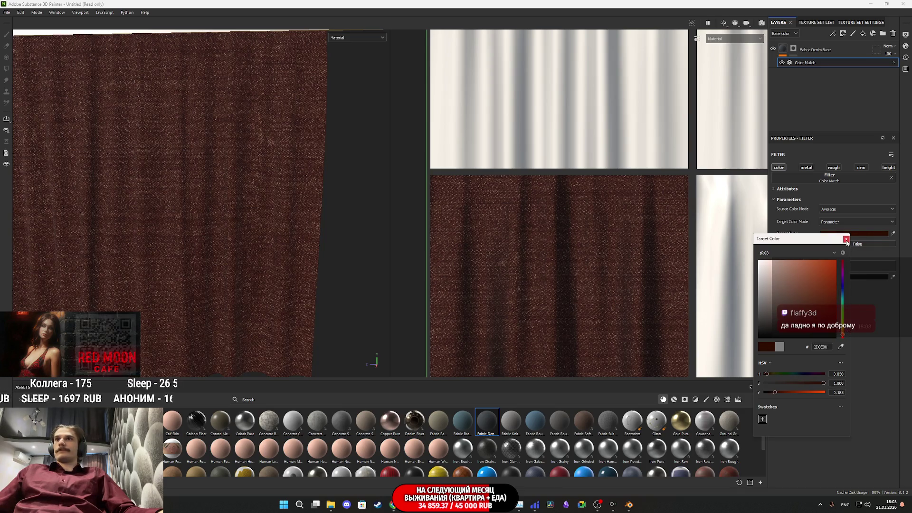
{"action": "left_click", "coordinate": [830, 320]}
{"action": "left_click_drag", "start_coordinate": [831, 322], "coordinate": [852, 328]}
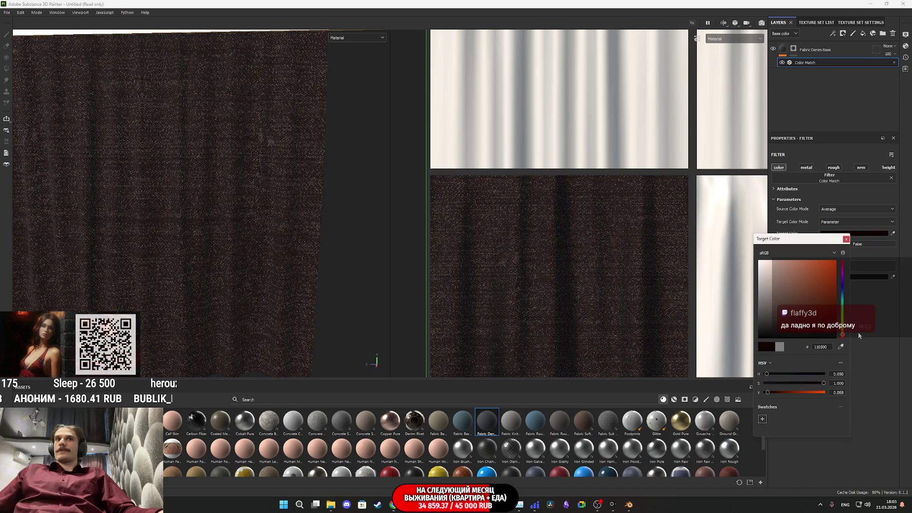
{"action": "scroll", "coordinate": [169, 193], "scroll_direction": "down", "scroll_amount": 6}
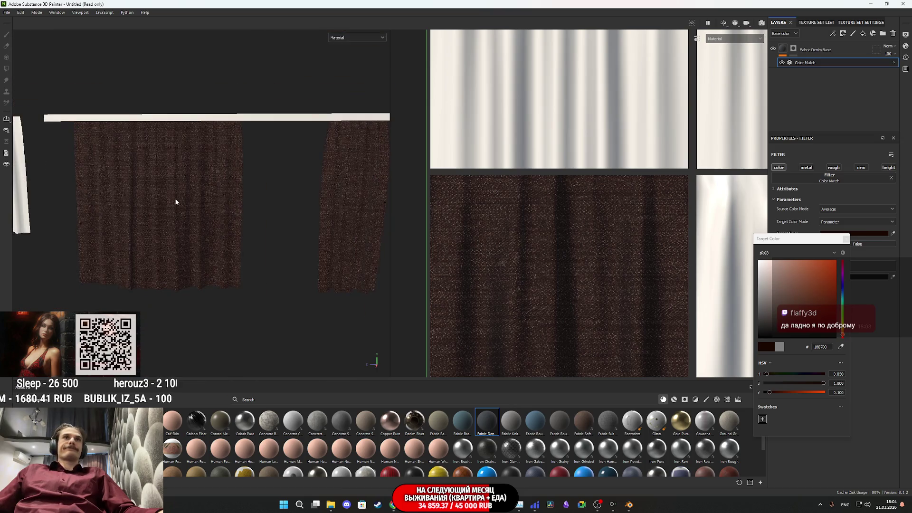
{"action": "mouse_move", "coordinate": [224, 207]}
{"action": "left_mouse_down", "text": "alt"}
{"action": "mouse_move", "coordinate": [289, 183]}
{"action": "mouse_move", "coordinate": [207, 229]}
{"action": "left_mouse_up", "text": "alt"}
{"action": "scroll", "coordinate": [203, 230], "scroll_direction": "up", "scroll_amount": 5}
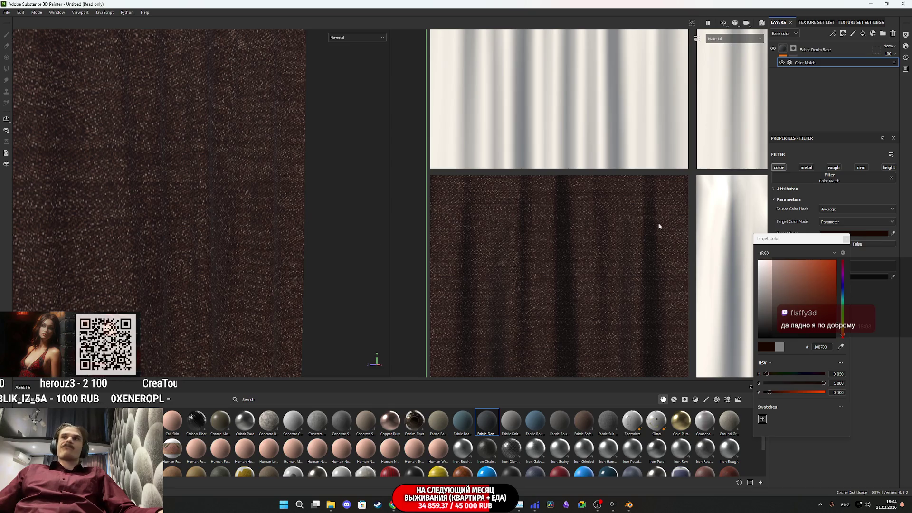
{"action": "left_click", "coordinate": [823, 147]}
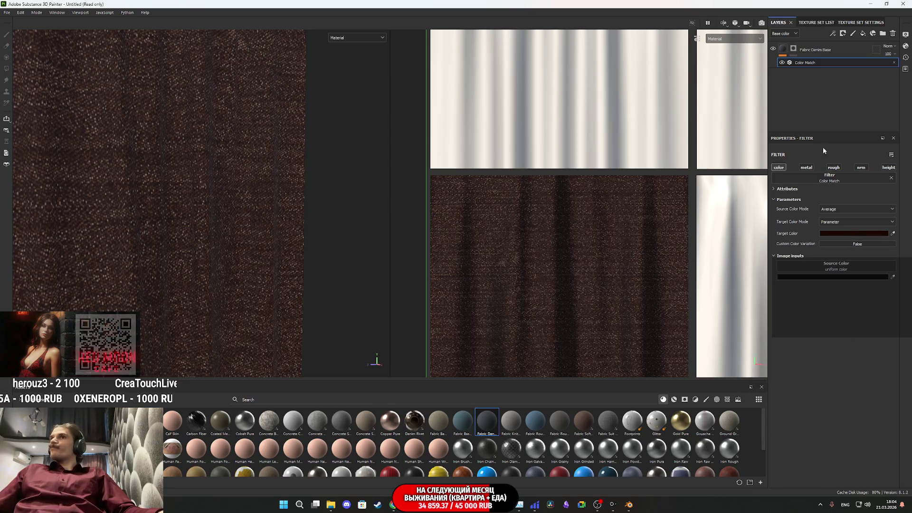
- Set the Fabric Denim Base fill's tiling to 4 and drag the UV gizmo to shift its offset
{"action": "left_click", "coordinate": [779, 54]}
{"action": "scroll", "coordinate": [545, 259], "scroll_direction": "down", "scroll_amount": 5}
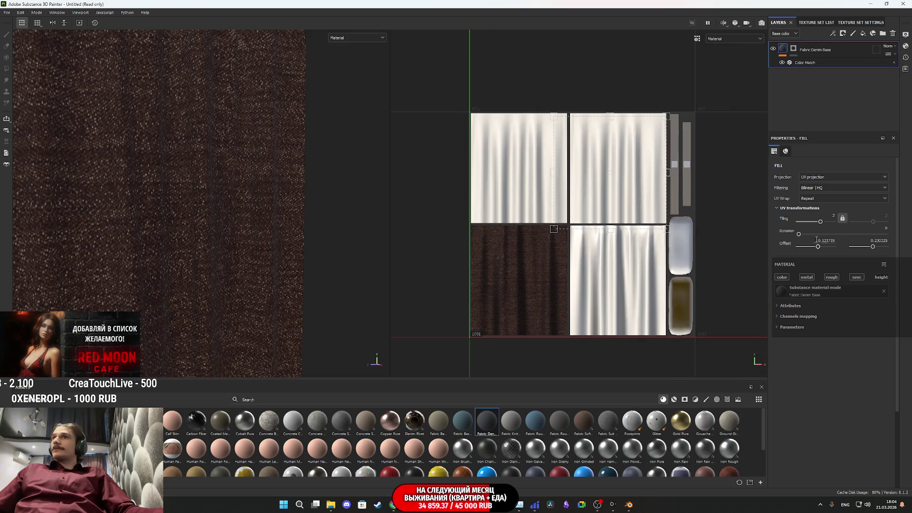
{"action": "type", "text": "4"}
{"action": "key", "text": "Return"}
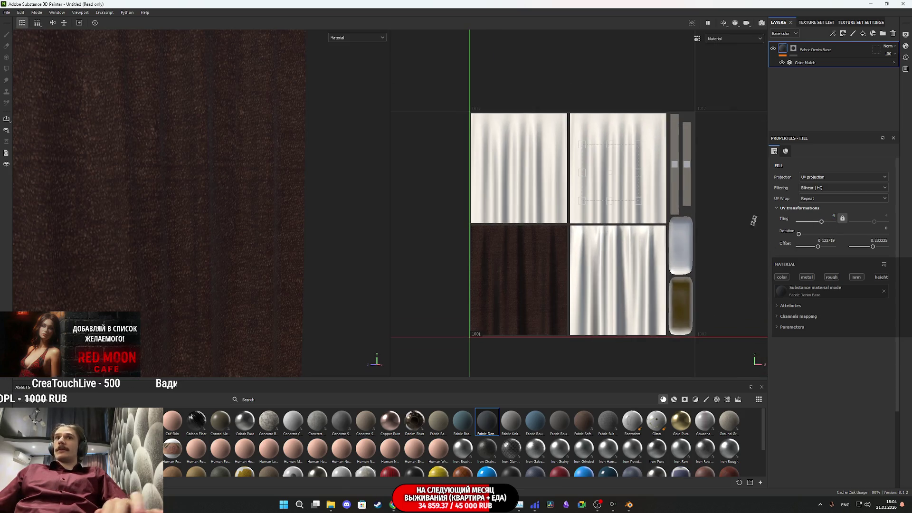
{"action": "mouse_move", "coordinate": [629, 174]}
{"action": "left_mouse_down"}
{"action": "mouse_move", "coordinate": [517, 289]}
{"action": "mouse_move", "coordinate": [527, 292]}
{"action": "left_mouse_up"}
{"action": "scroll", "coordinate": [224, 214], "scroll_direction": "down", "scroll_amount": 5}
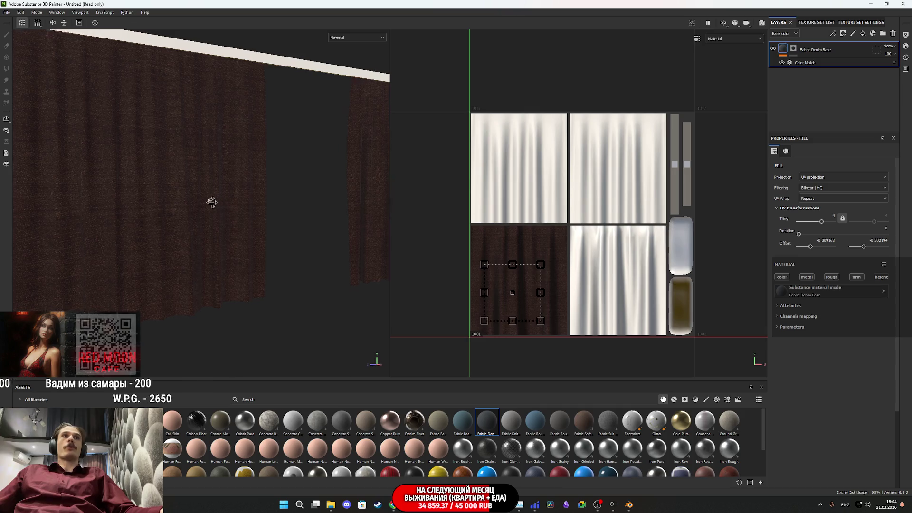
{"action": "left_click_drag", "start_coordinate": [212, 201], "coordinate": [165, 216], "text": "alt"}
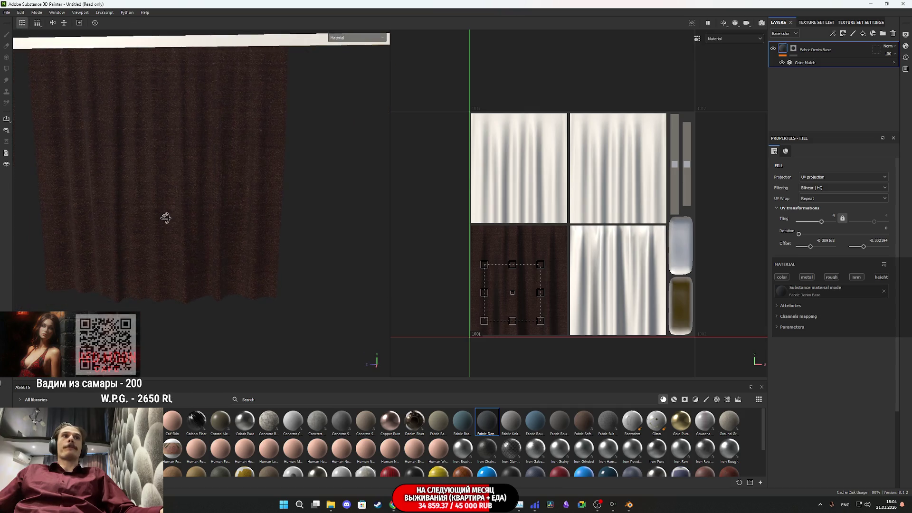
- Review the texture set resolution options in Texture Set Settings, leaving them unchanged
{"action": "left_click", "coordinate": [812, 23]}
{"action": "left_click", "coordinate": [845, 24]}
{"action": "left_click", "coordinate": [821, 94]}
{"action": "left_click", "coordinate": [816, 119]}
{"action": "scroll", "coordinate": [172, 223], "scroll_direction": "up", "scroll_amount": 5}
- Shift the denim texture offset further up and left on the curtain
{"action": "mouse_move", "coordinate": [173, 222]}
{"action": "left_mouse_down", "text": "alt"}
{"action": "mouse_move", "coordinate": [240, 179]}
{"action": "mouse_move", "coordinate": [206, 209]}
{"action": "mouse_move", "coordinate": [230, 171]}
{"action": "mouse_move", "coordinate": [204, 169]}
{"action": "mouse_move", "coordinate": [264, 231]}
{"action": "mouse_move", "coordinate": [193, 252]}
{"action": "mouse_move", "coordinate": [260, 244]}
{"action": "left_mouse_up", "text": "alt"}
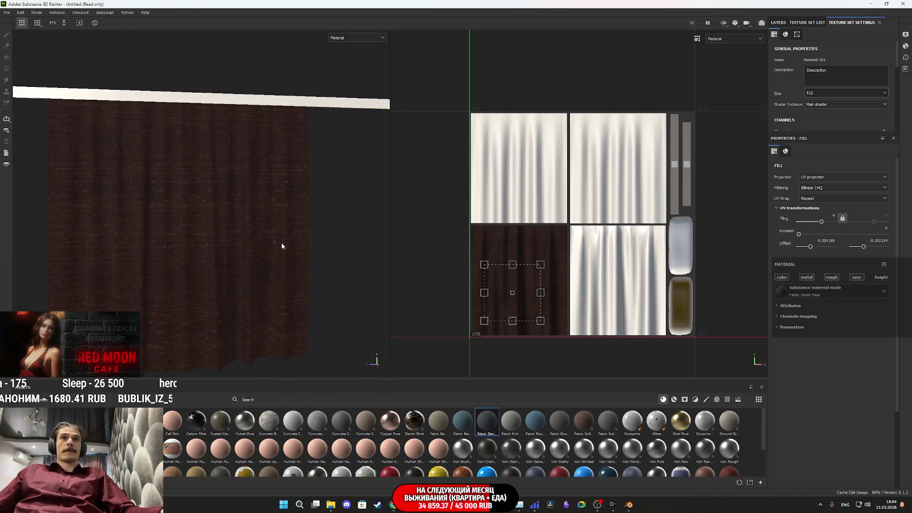
{"action": "scroll", "coordinate": [536, 292], "scroll_direction": "up", "scroll_amount": 2}
{"action": "mouse_move", "coordinate": [526, 297]}
{"action": "left_mouse_down"}
{"action": "mouse_move", "coordinate": [506, 276]}
{"action": "mouse_move", "coordinate": [475, 280]}
{"action": "left_mouse_up"}
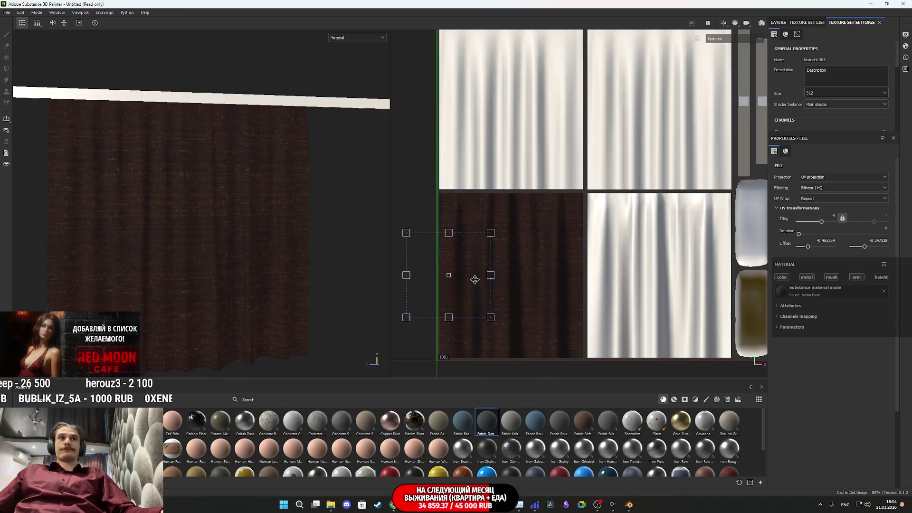
{"action": "mouse_move", "coordinate": [228, 273]}
{"action": "left_mouse_down", "text": "alt"}
{"action": "mouse_move", "coordinate": [206, 271]}
{"action": "mouse_move", "coordinate": [233, 276]}
{"action": "mouse_move", "coordinate": [259, 256]}
{"action": "left_mouse_up", "text": "alt"}
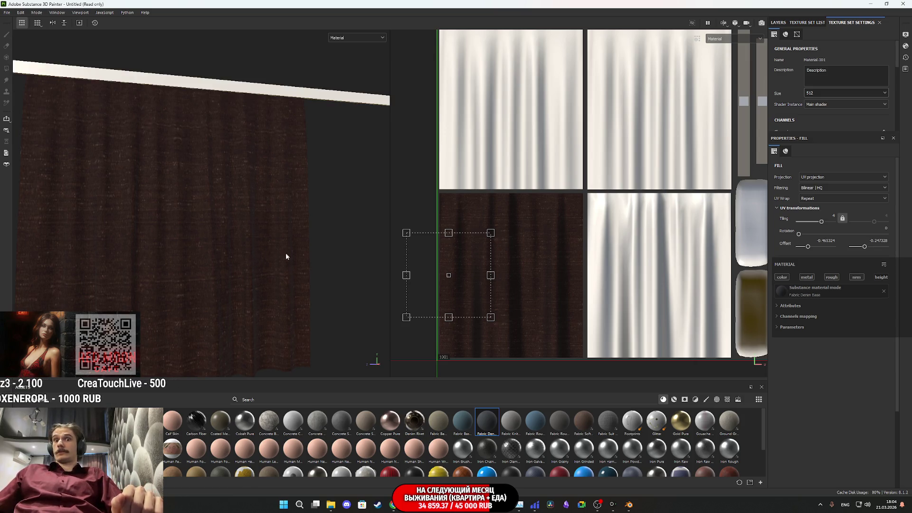
- Expand the material's technical parameters, view the side curtains, and return to the layer stack
{"action": "left_click", "coordinate": [791, 327]}
{"action": "left_click", "coordinate": [814, 350]}
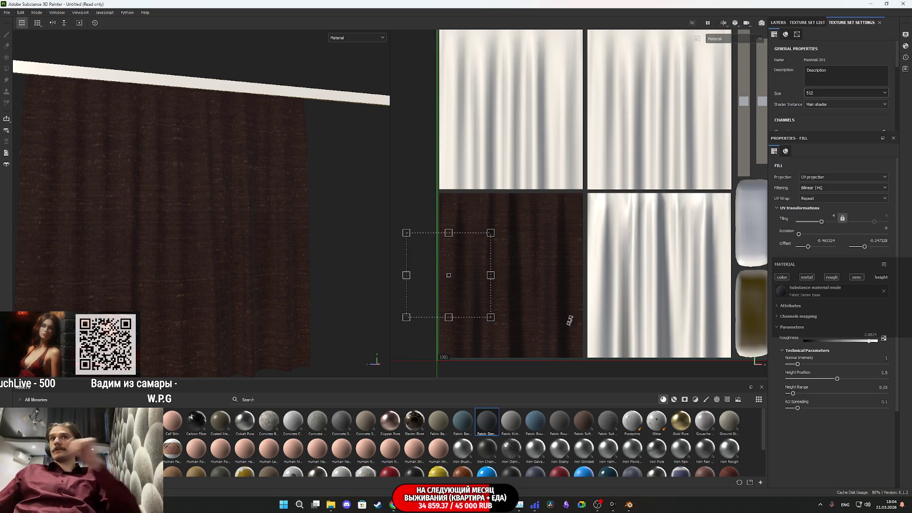
{"action": "mouse_move", "coordinate": [227, 269]}
{"action": "left_mouse_down", "text": "alt"}
{"action": "mouse_move", "coordinate": [218, 252]}
{"action": "mouse_move", "coordinate": [267, 261]}
{"action": "mouse_move", "coordinate": [228, 260]}
{"action": "left_mouse_up", "text": "alt"}
{"action": "mouse_move", "coordinate": [272, 210]}
{"action": "left_mouse_down", "text": "alt"}
{"action": "mouse_move", "coordinate": [163, 192]}
{"action": "mouse_move", "coordinate": [311, 208]}
{"action": "mouse_move", "coordinate": [259, 204]}
{"action": "mouse_move", "coordinate": [260, 214]}
{"action": "left_mouse_up", "text": "alt"}
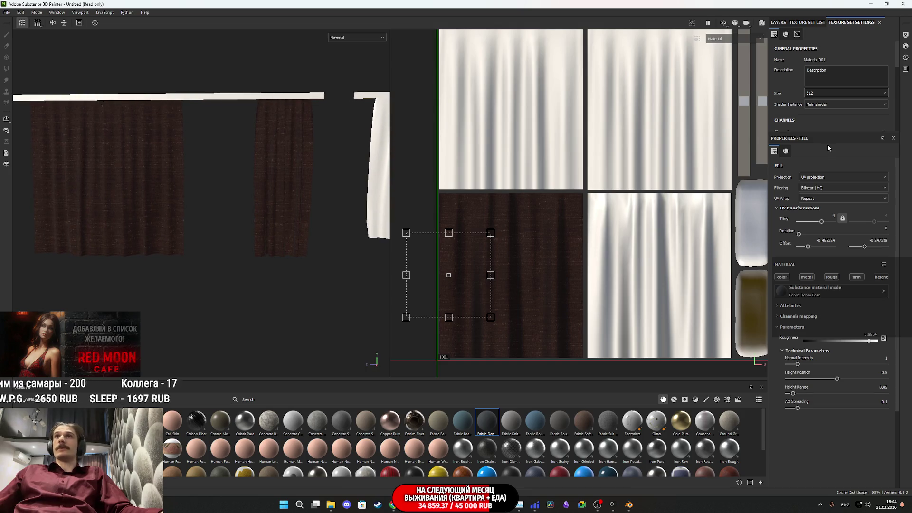
{"action": "left_click", "coordinate": [778, 22]}
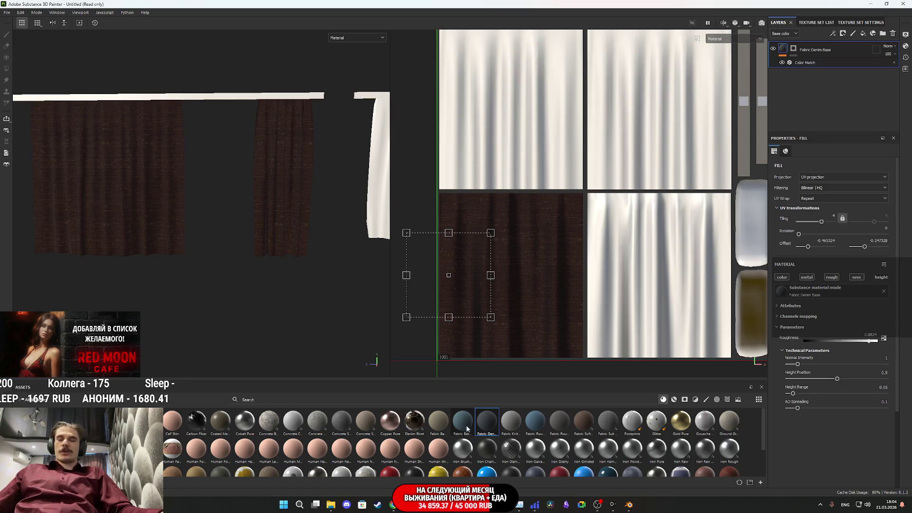
{"action": "mouse_move", "coordinate": [393, 508]}
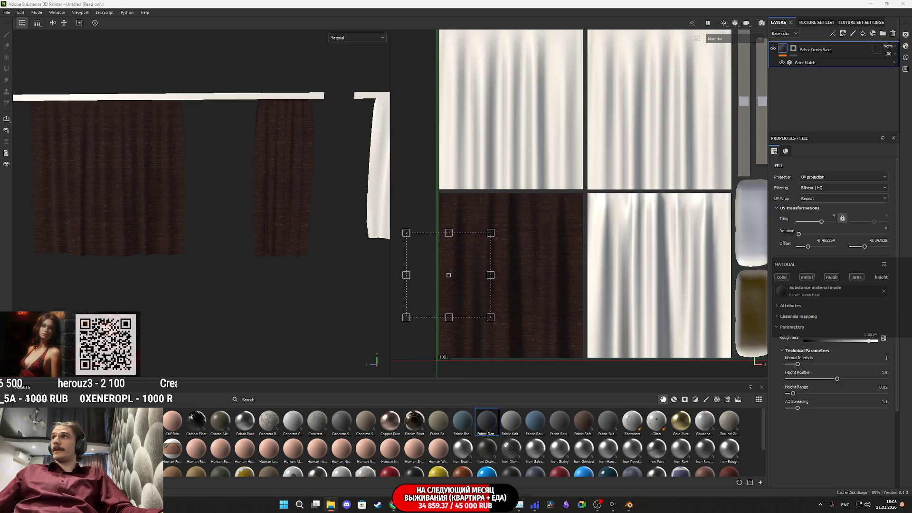
- View IMG_1285.JPG from the Telegram Desktop folder in Photos, then minimize the viewer
{"action": "left_click", "coordinate": [331, 504]}
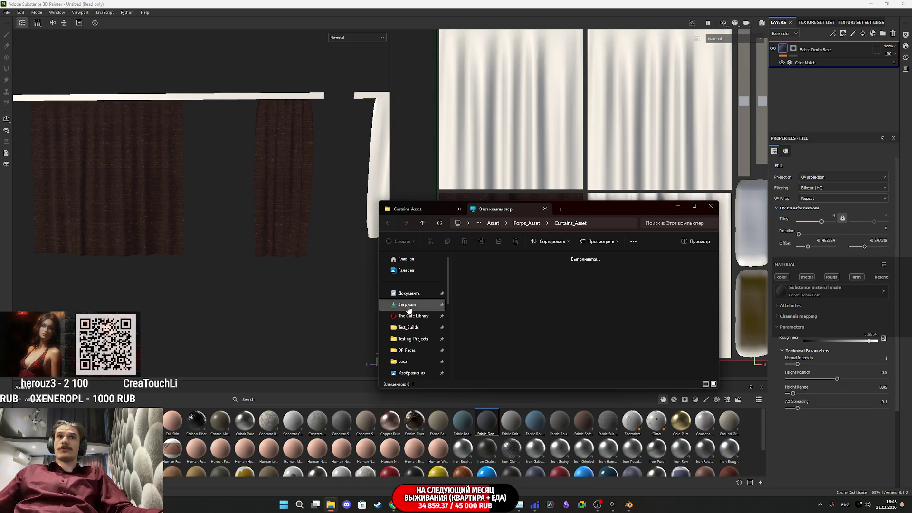
{"action": "scroll", "coordinate": [479, 313], "scroll_direction": "down", "scroll_amount": 5}
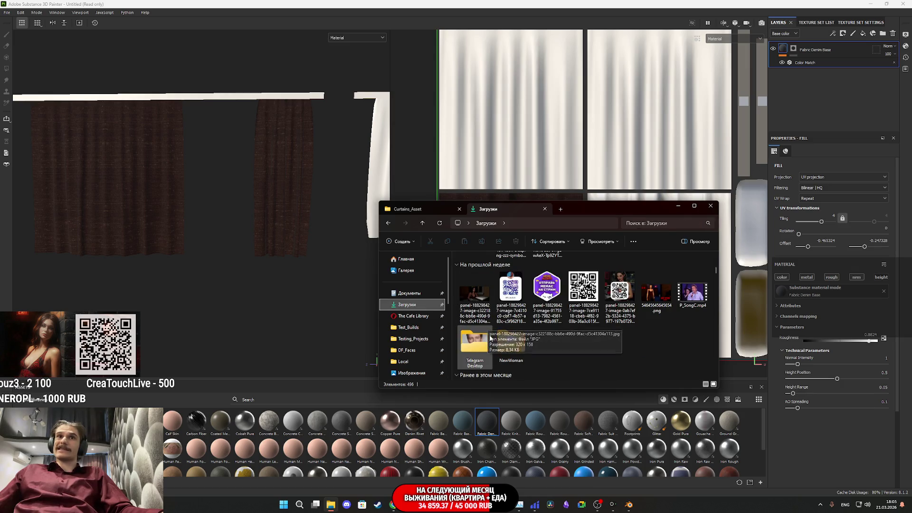
{"action": "double_click", "coordinate": [484, 347]}
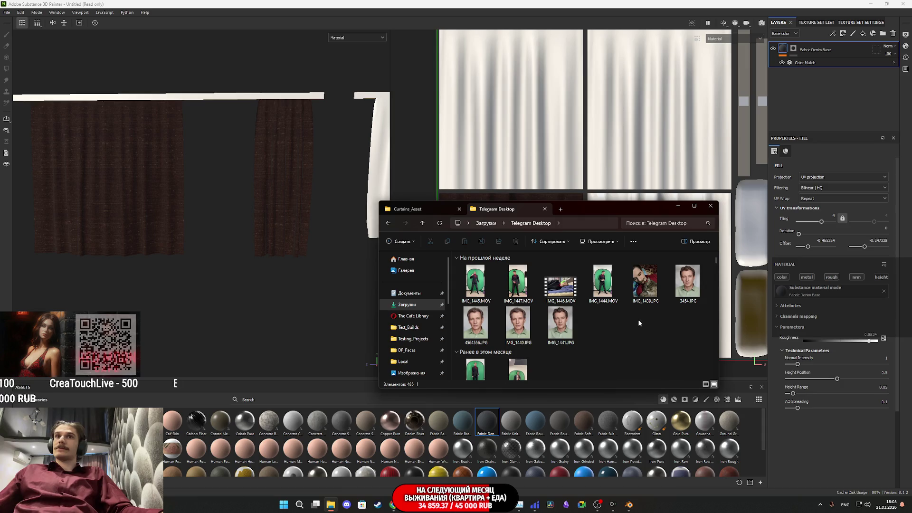
{"action": "scroll", "coordinate": [637, 319], "scroll_direction": "down", "scroll_amount": 5}
{"action": "scroll", "coordinate": [638, 325], "scroll_direction": "down", "scroll_amount": 10}
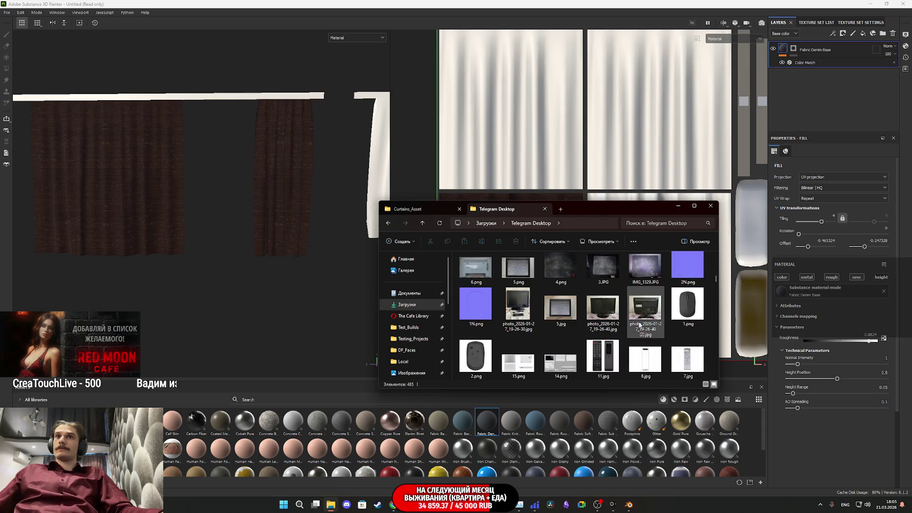
{"action": "scroll", "coordinate": [639, 328], "scroll_direction": "up", "scroll_amount": 2}
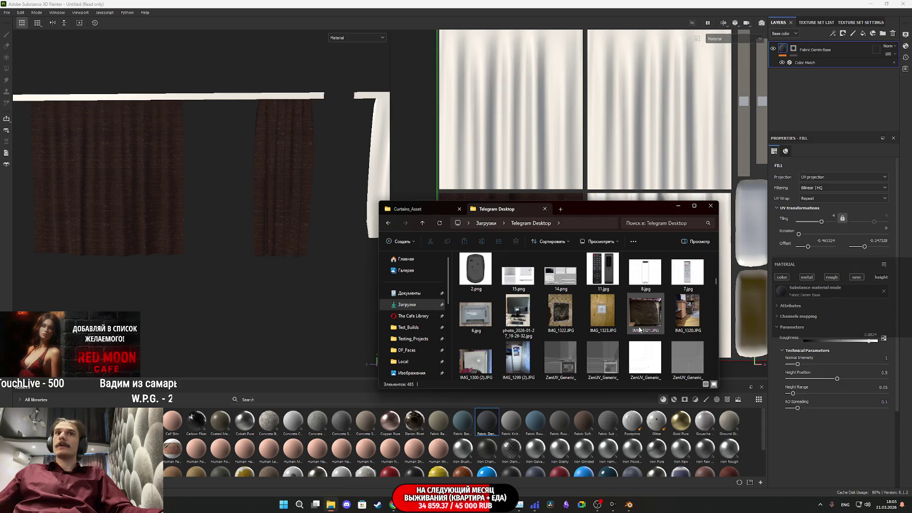
{"action": "scroll", "coordinate": [640, 329], "scroll_direction": "down", "scroll_amount": 3}
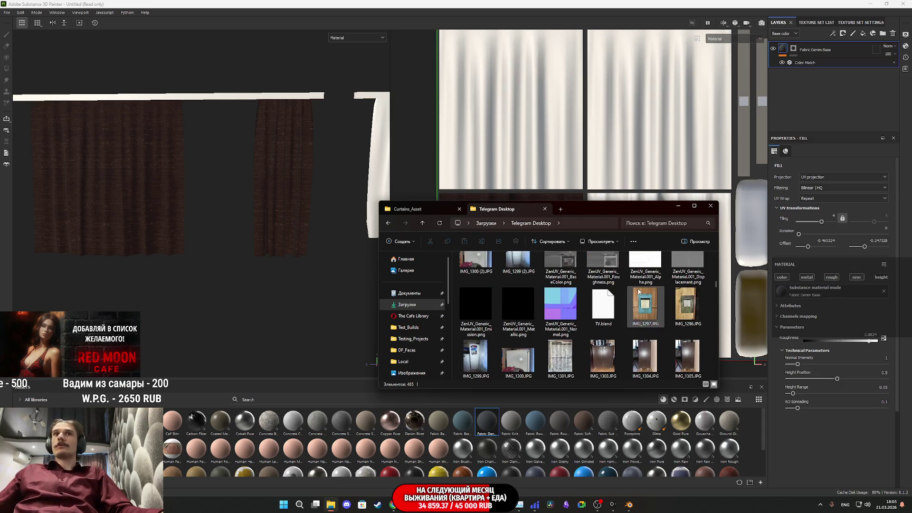
{"action": "scroll", "coordinate": [644, 316], "scroll_direction": "down", "scroll_amount": 5}
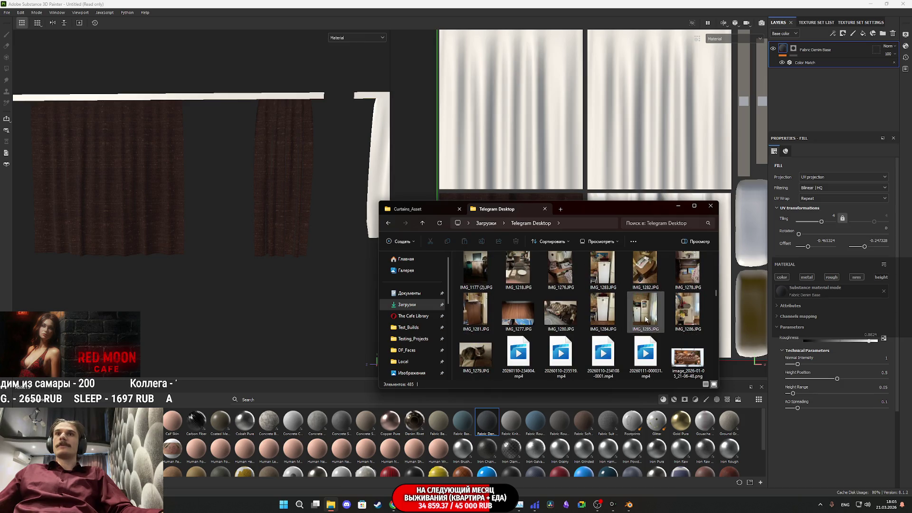
{"action": "double_click", "coordinate": [648, 309]}
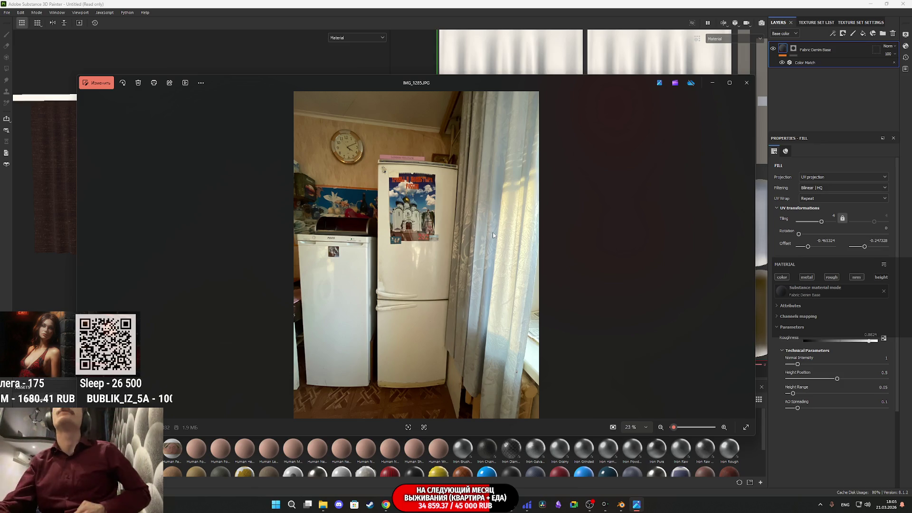
{"action": "left_click", "coordinate": [715, 83]}
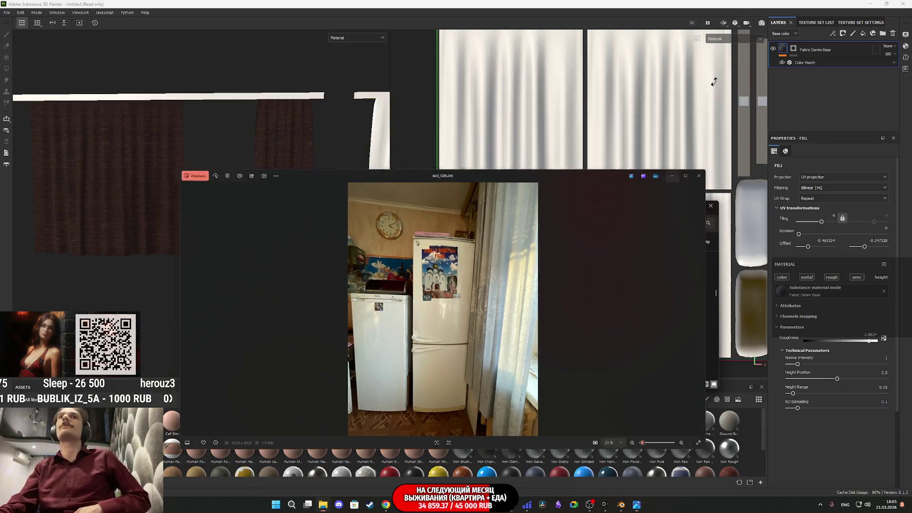
{"action": "left_click", "coordinate": [385, 505]}
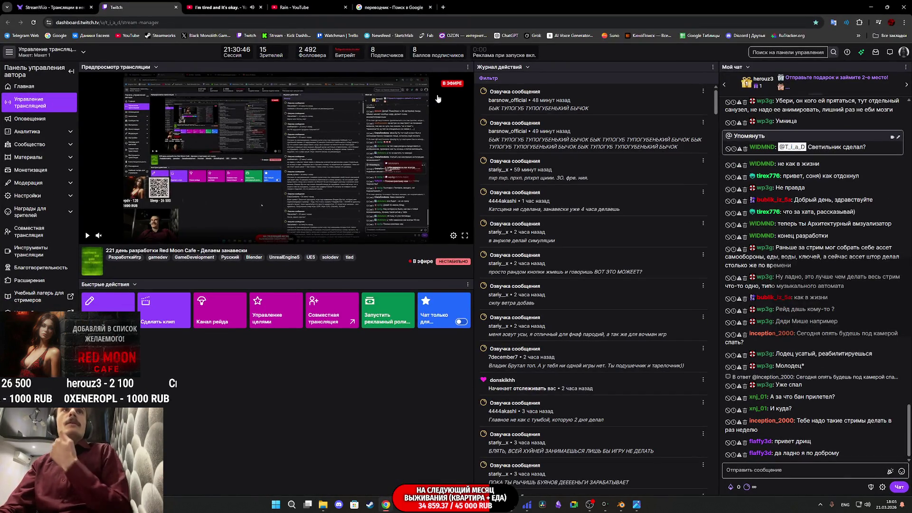
- Search Google for 'узоры занавесок' in a new tab and show the Картинки image results
{"action": "left_click", "coordinate": [442, 7]}
{"action": "type", "text": "epjhs"}
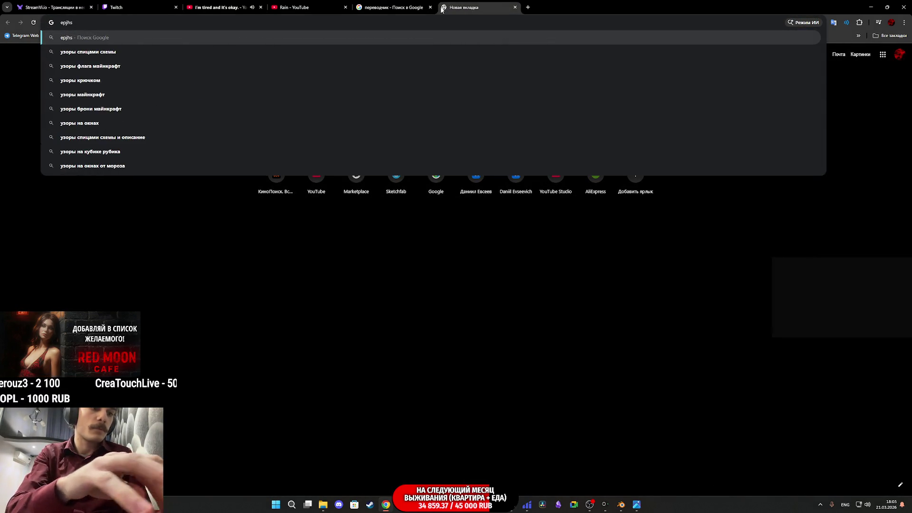
{"action": "type", "text": " pfyfdtcjr"}
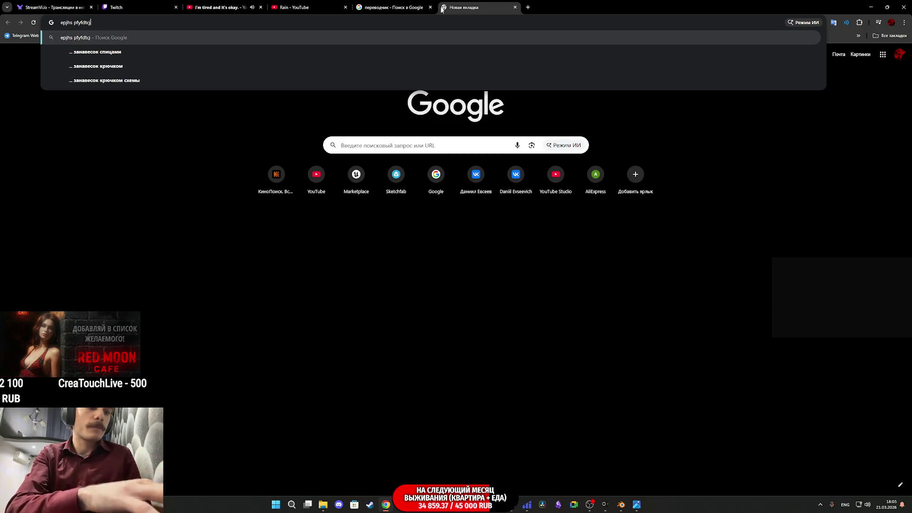
{"action": "key", "text": "Return"}
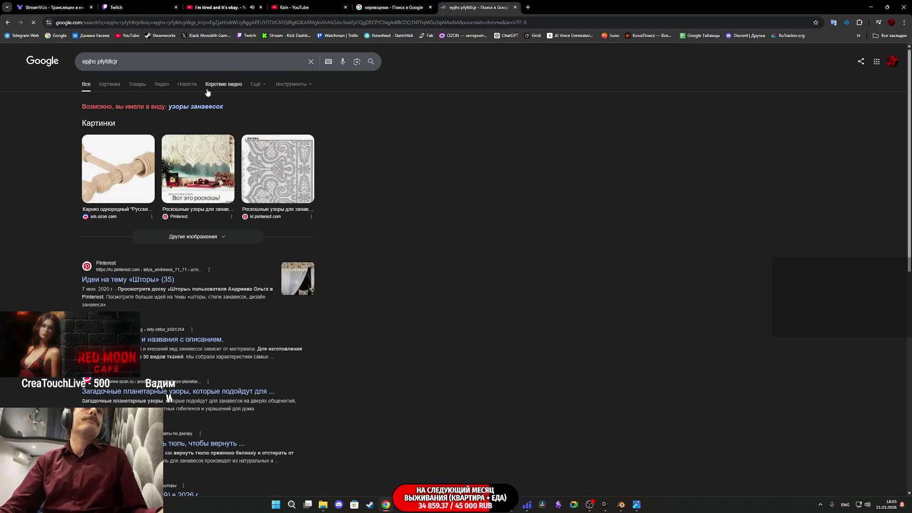
{"action": "left_click", "coordinate": [195, 106]}
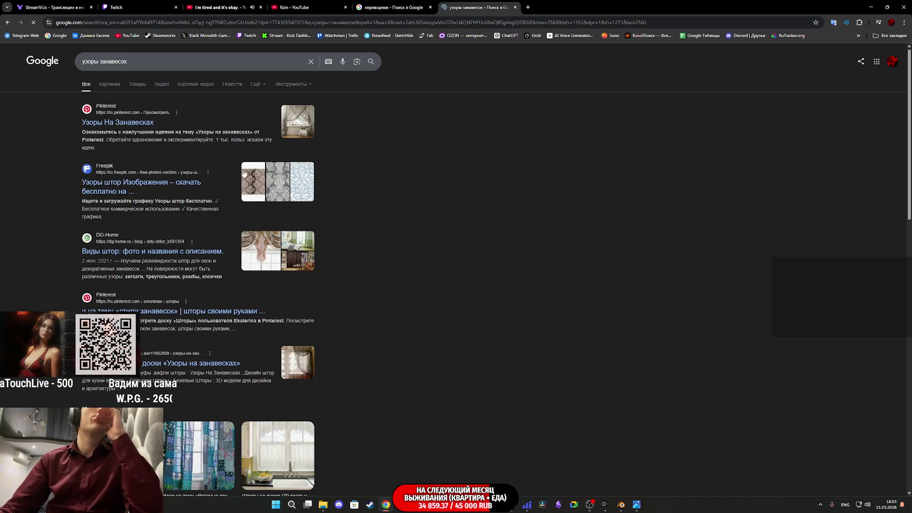
{"action": "left_click", "coordinate": [108, 88]}
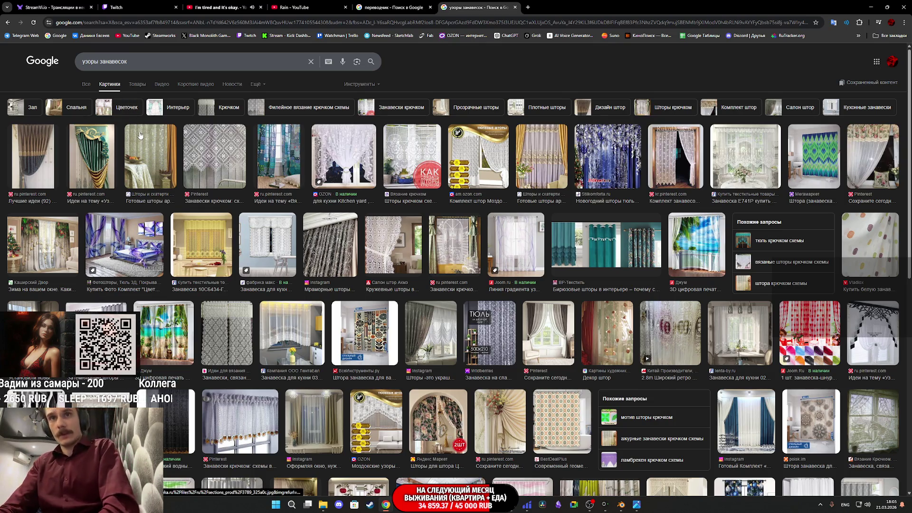
- Append 'советские' (typed as 'cjdtncrbt') to the curtain-pattern query and submit it
{"action": "scroll", "coordinate": [349, 337], "scroll_direction": "down", "scroll_amount": 3}
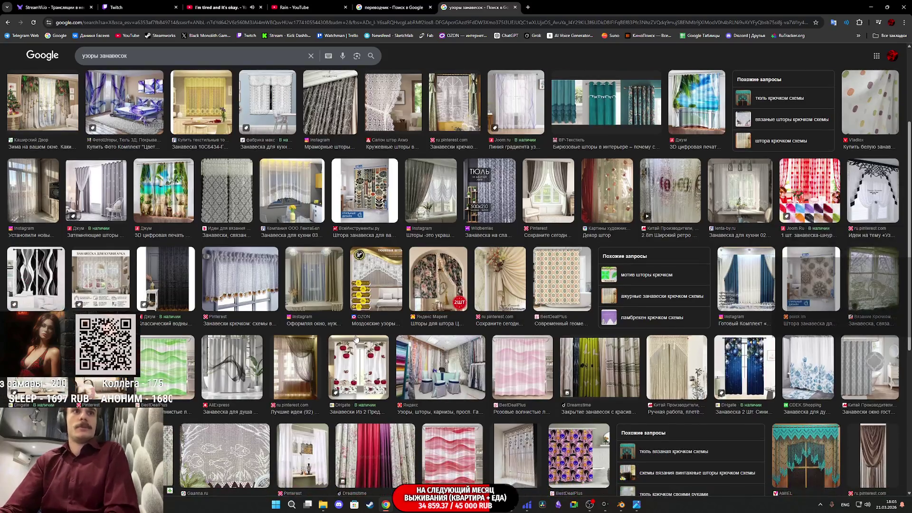
{"action": "scroll", "coordinate": [356, 338], "scroll_direction": "down", "scroll_amount": 3}
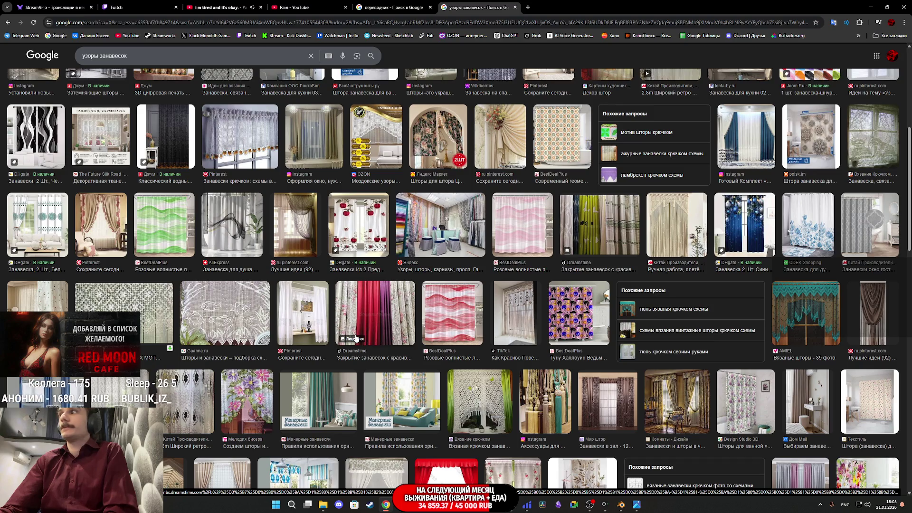
{"action": "scroll", "coordinate": [512, 355], "scroll_direction": "down", "scroll_amount": 4}
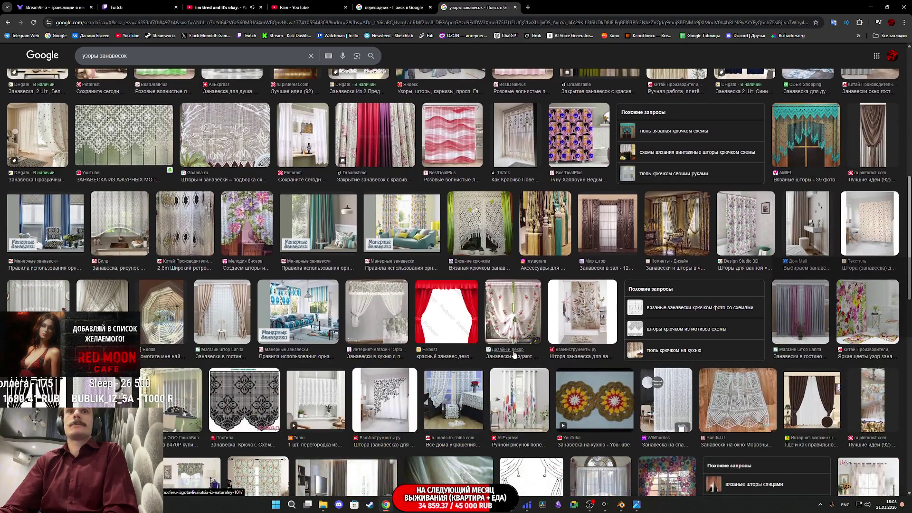
{"action": "scroll", "coordinate": [514, 355], "scroll_direction": "down", "scroll_amount": 3}
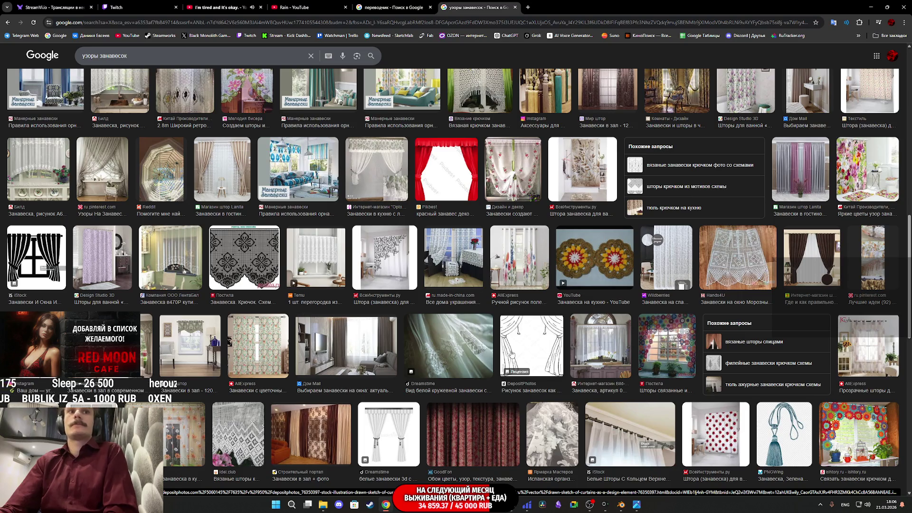
{"action": "left_click", "coordinate": [149, 57]}
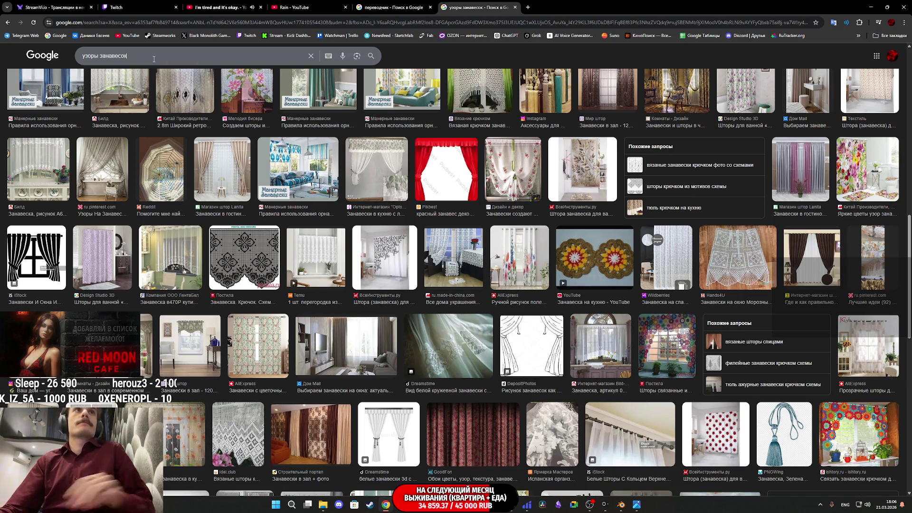
{"action": "type", "text": "сjdtncrb"}
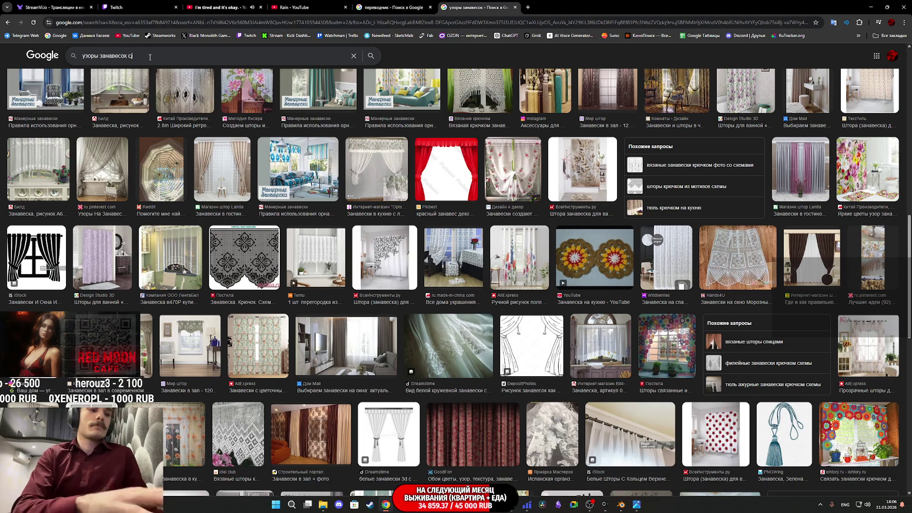
{"action": "type", "text": "t"}
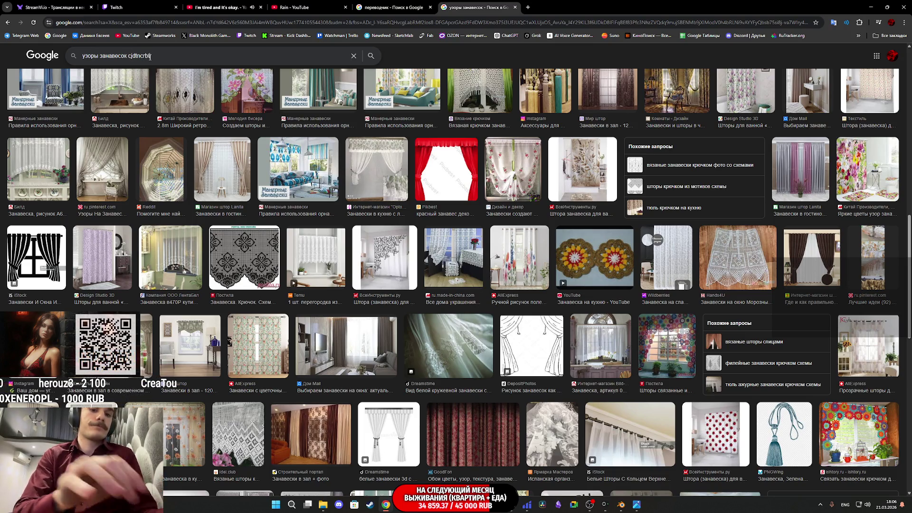
{"action": "key", "text": "Return"}
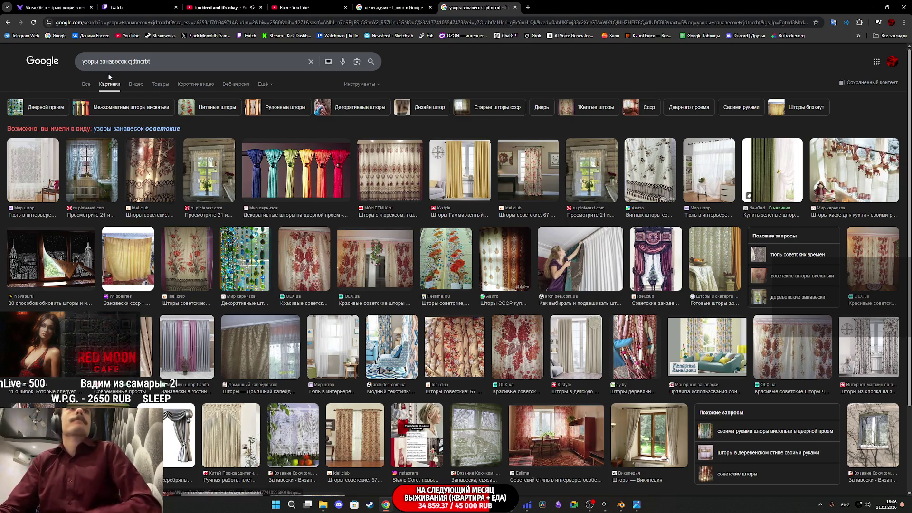
- Narrow the query from 'узоры занавесок советские' to 'узоры советские'
{"action": "left_click", "coordinate": [154, 129]}
{"action": "left_click", "coordinate": [130, 64]}
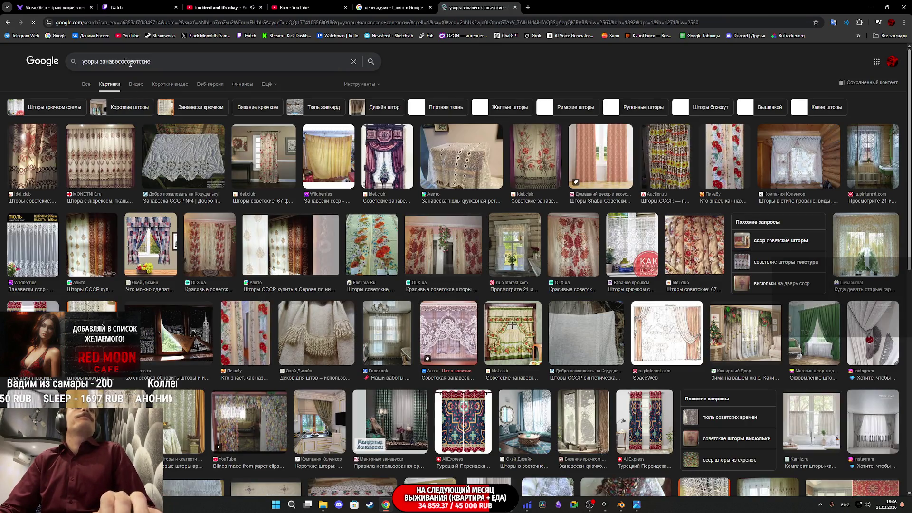
{"action": "key", "text": "BackSpace"}
{"action": "key", "text": "Return"}
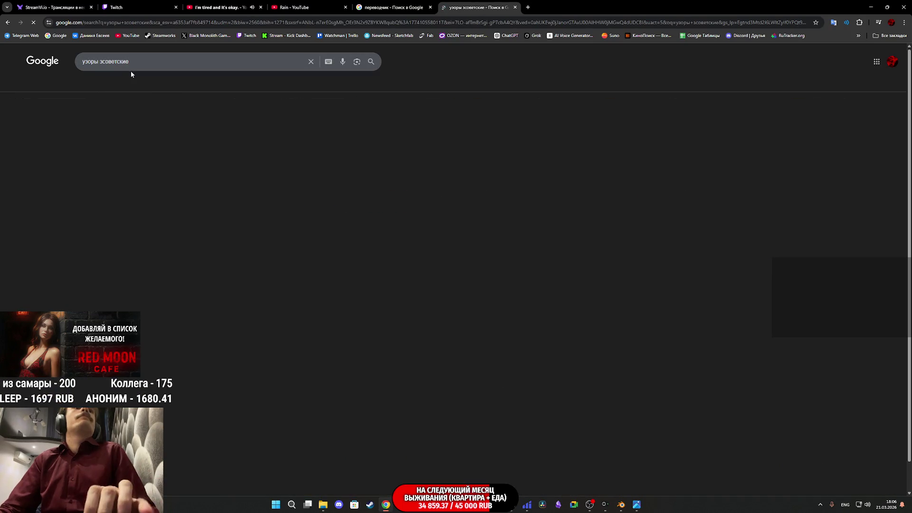
{"action": "left_click", "coordinate": [134, 103]}
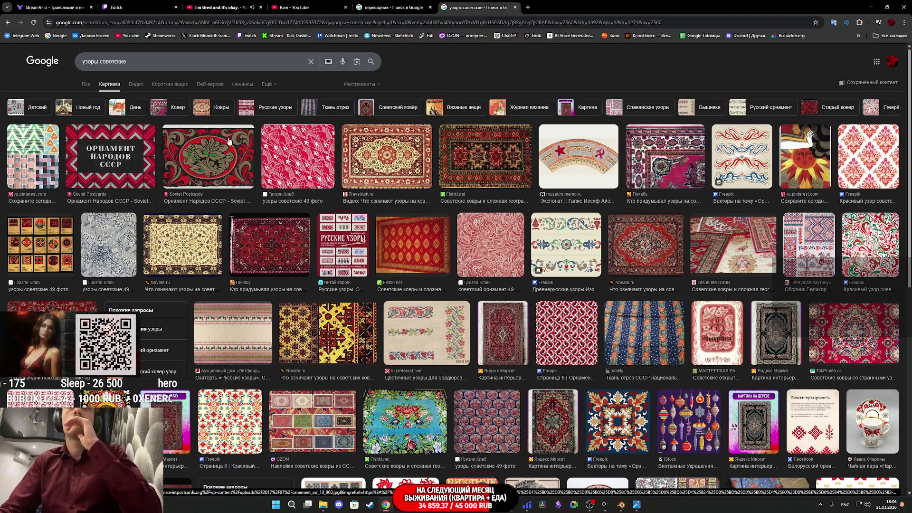
- Preview a red Soviet damask pattern, close the kitchen photo, then open a related red floral Freepik pattern
{"action": "left_click", "coordinate": [883, 171]}
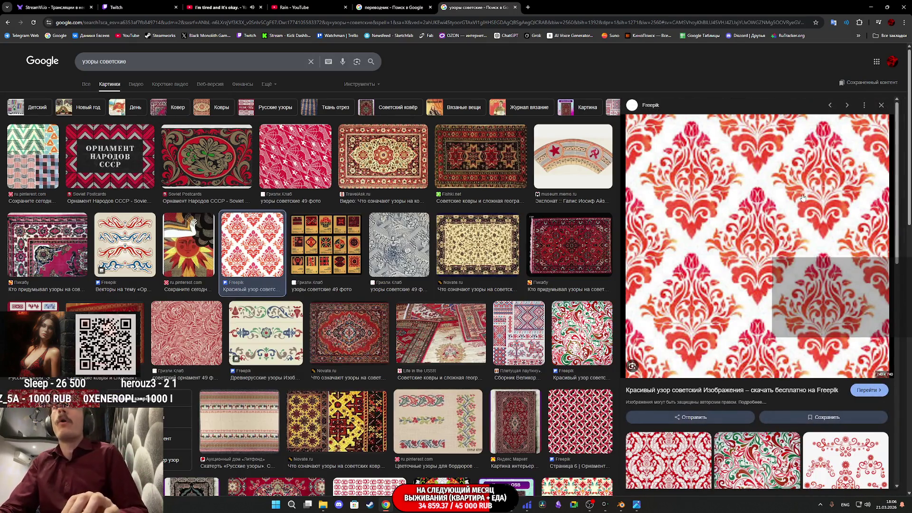
{"action": "scroll", "coordinate": [762, 257], "scroll_direction": "down", "scroll_amount": 2}
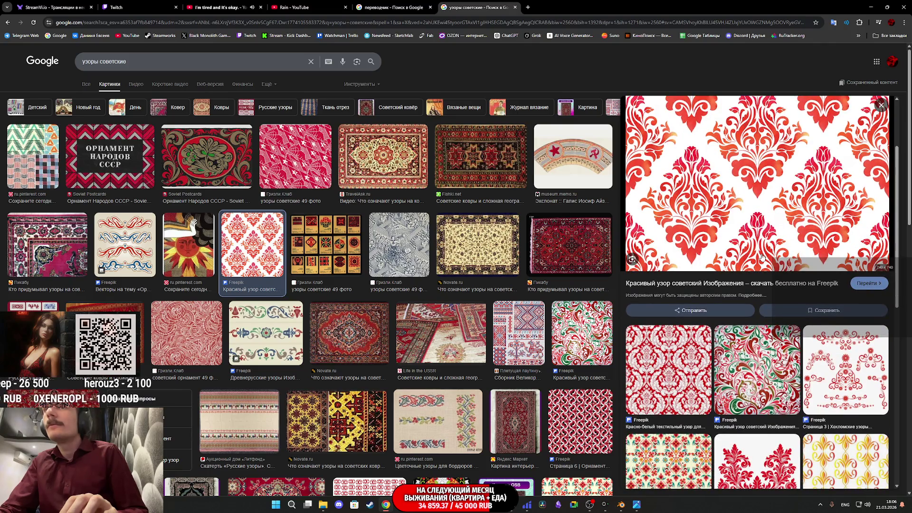
{"action": "scroll", "coordinate": [762, 257], "scroll_direction": "down", "scroll_amount": 5}
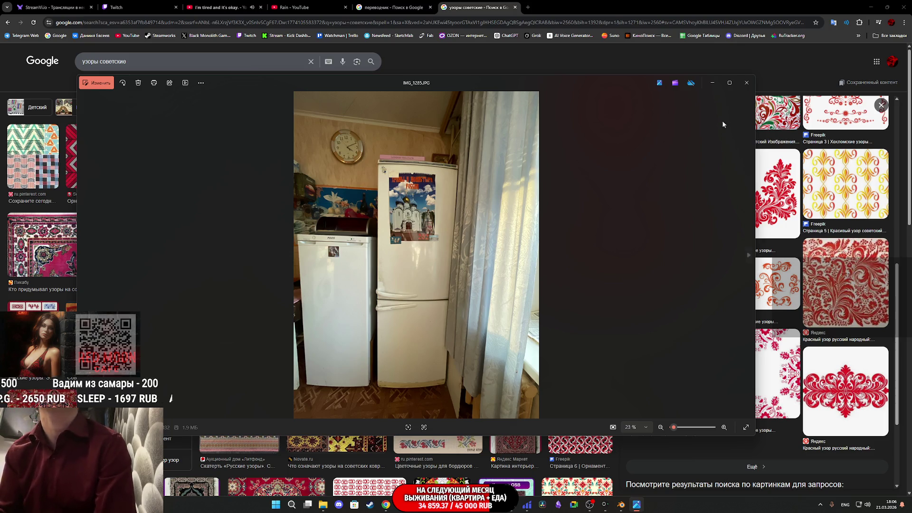
{"action": "left_click", "coordinate": [746, 82]}
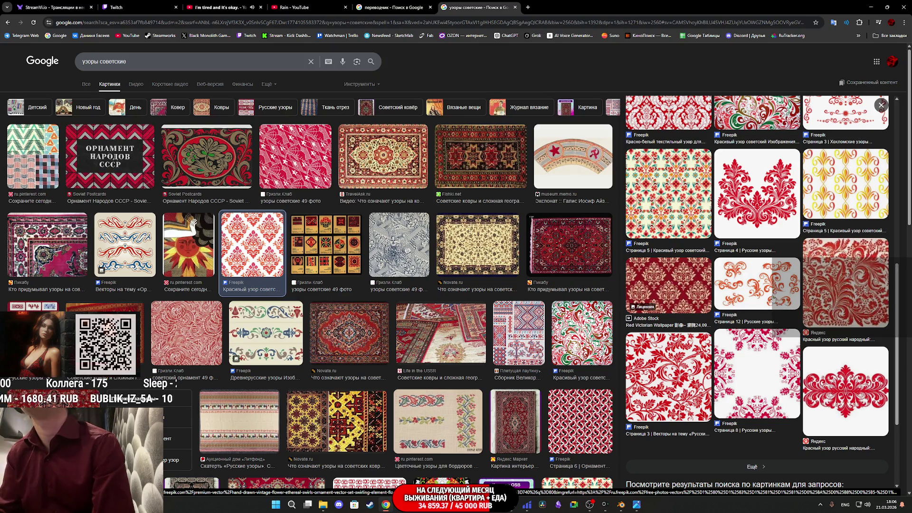
{"action": "left_click", "coordinate": [681, 379]}
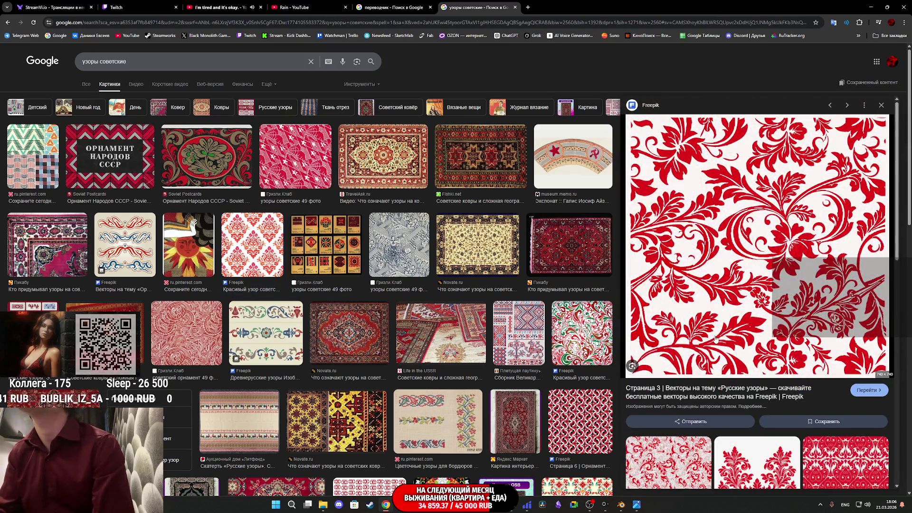
- Switch the preview to another red swirl Freepik pattern, starting then cancelling Сохранить картинку как
{"action": "right_click", "coordinate": [722, 332]}
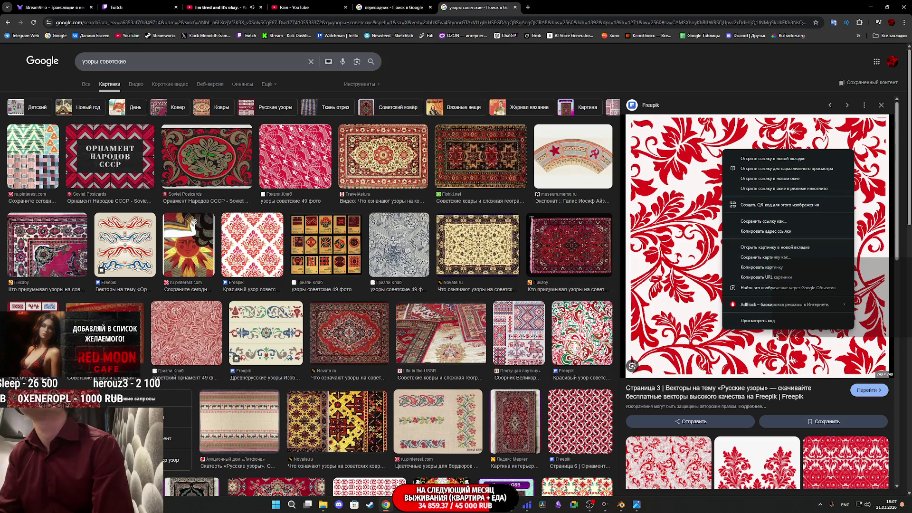
{"action": "left_click", "coordinate": [750, 443]}
{"action": "left_click", "coordinate": [750, 443]}
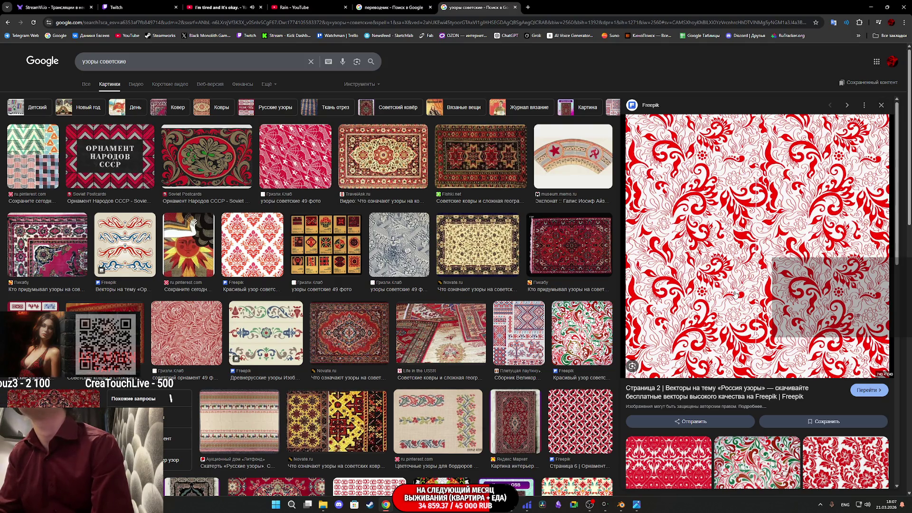
{"action": "right_click", "coordinate": [735, 294]}
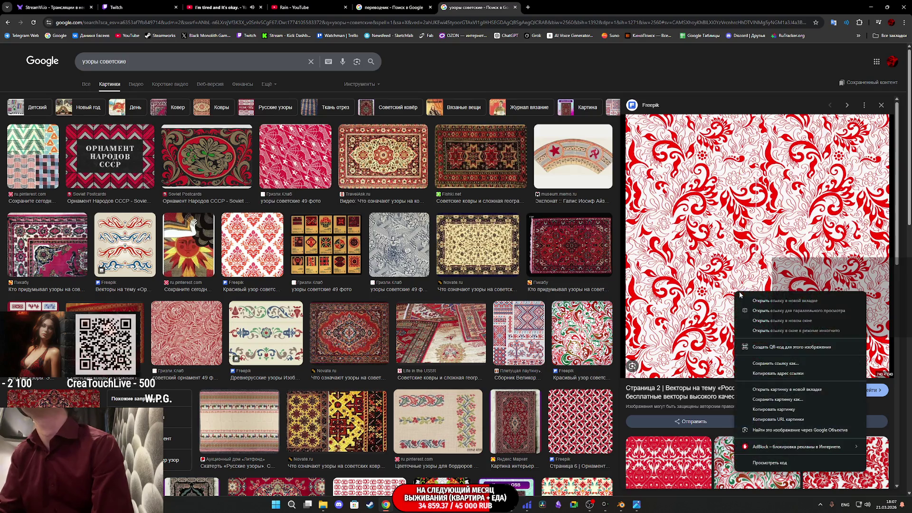
{"action": "left_click", "coordinate": [773, 400]}
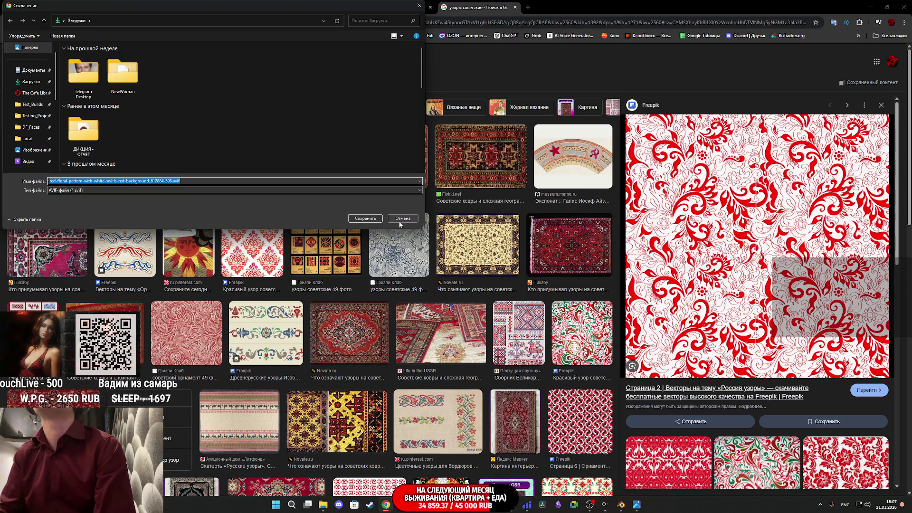
{"action": "left_click", "coordinate": [403, 219]}
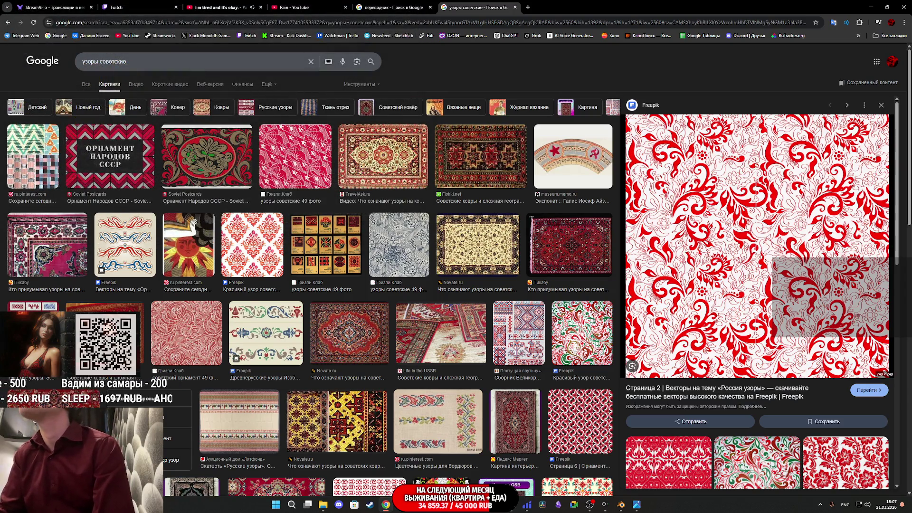
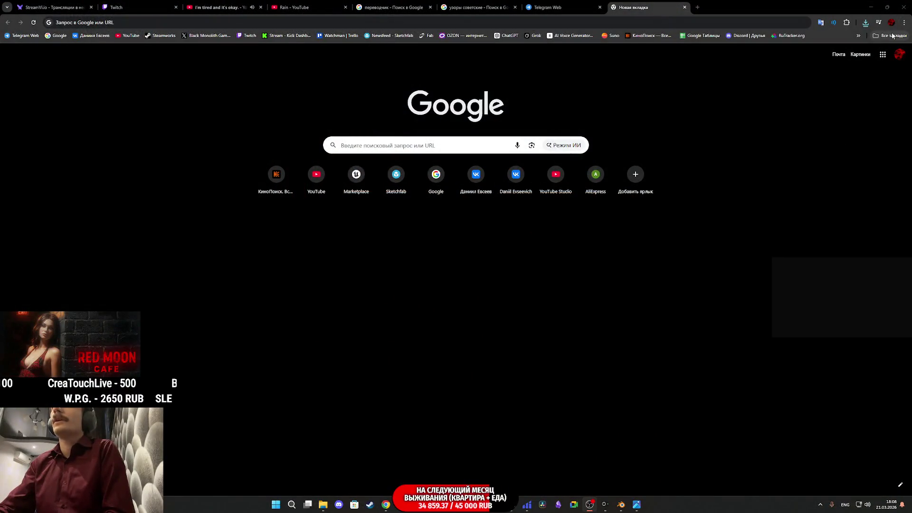
- Open the 'Seamless texture check | pycheung.com' page from Chrome's bookmarks
{"action": "left_click", "coordinate": [892, 36]}
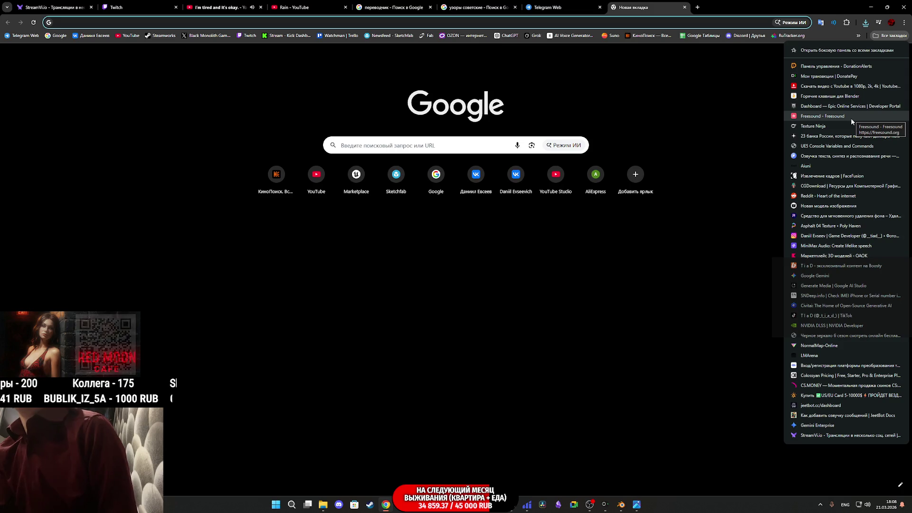
{"action": "mouse_move", "coordinate": [858, 35]}
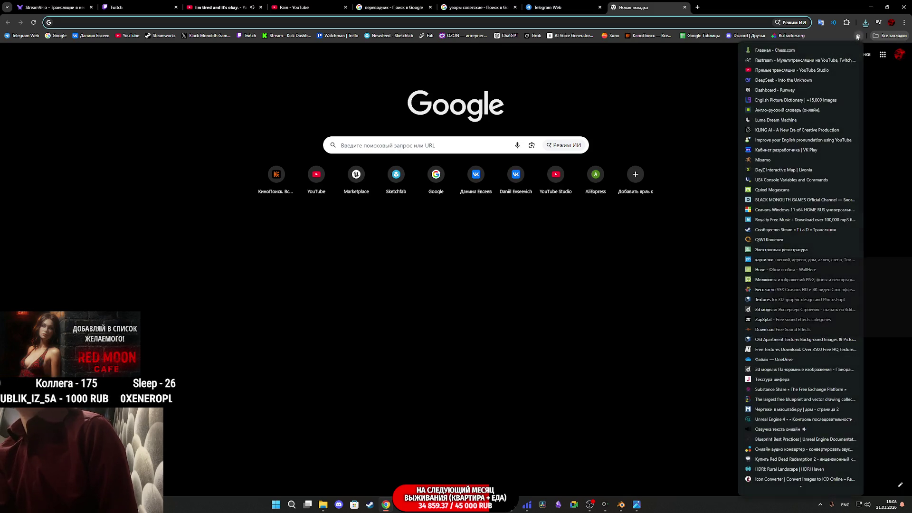
{"action": "scroll", "coordinate": [790, 255], "scroll_direction": "down", "scroll_amount": 2}
{"action": "scroll", "coordinate": [792, 259], "scroll_direction": "down", "scroll_amount": 15}
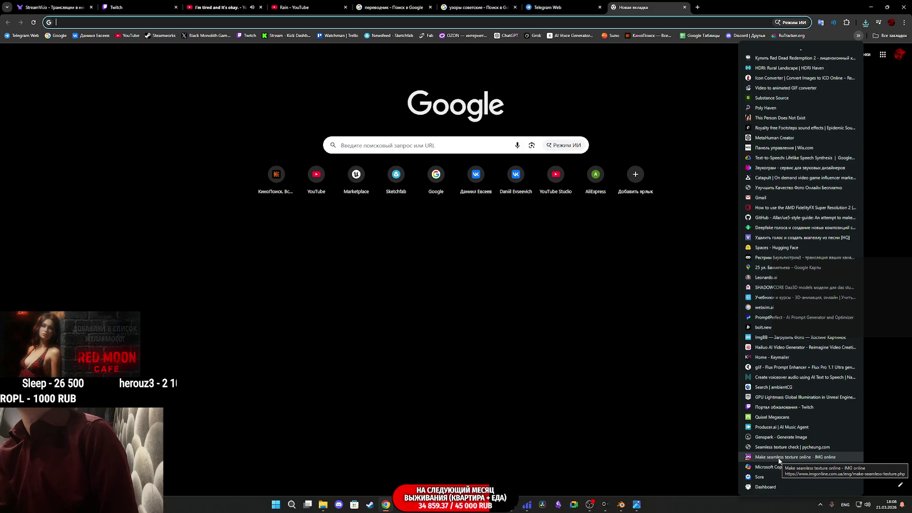
{"action": "left_click", "coordinate": [783, 447]}
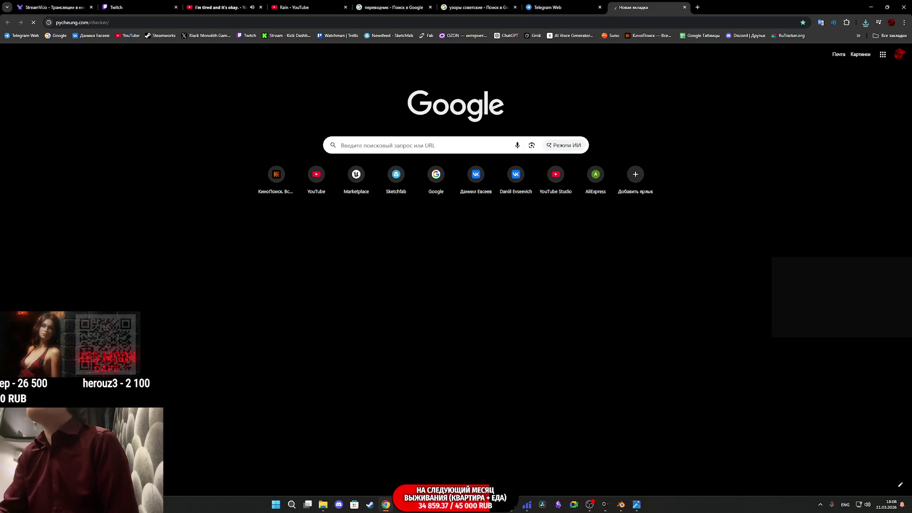
{"action": "key", "text": "alt+Tab"}
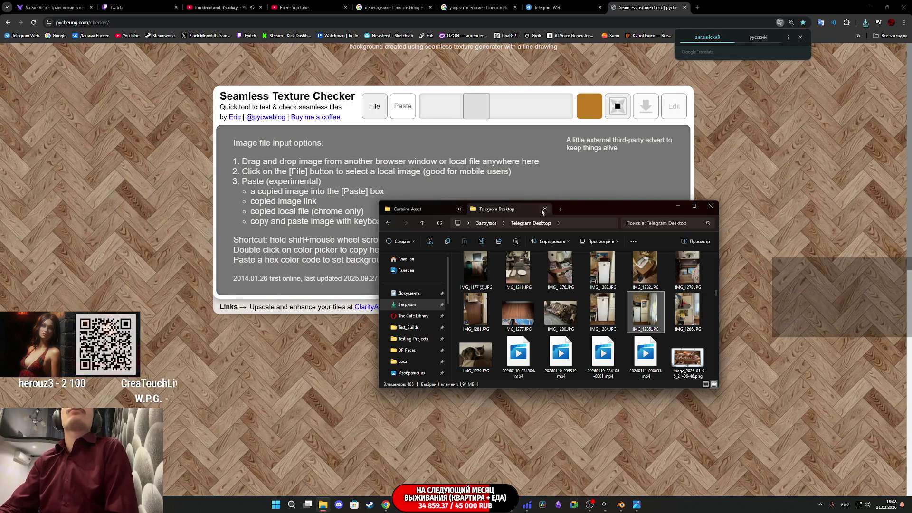
- Preview the red floral PNG from Downloads tiled in the texture checker, then close that tab
{"action": "left_click", "coordinate": [561, 208]}
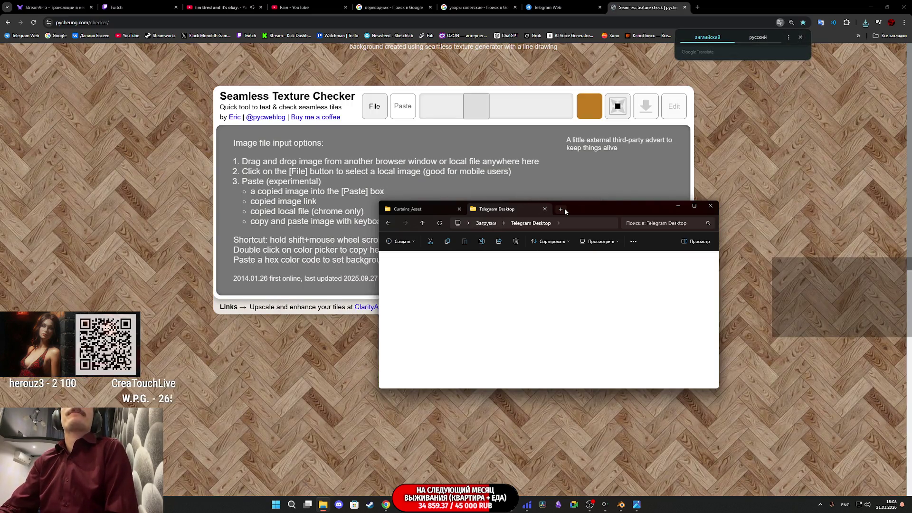
{"action": "left_click", "coordinate": [407, 305]}
{"action": "mouse_move", "coordinate": [473, 282]}
{"action": "left_mouse_down"}
{"action": "mouse_move", "coordinate": [732, 231]}
{"action": "mouse_move", "coordinate": [733, 186]}
{"action": "left_mouse_up"}
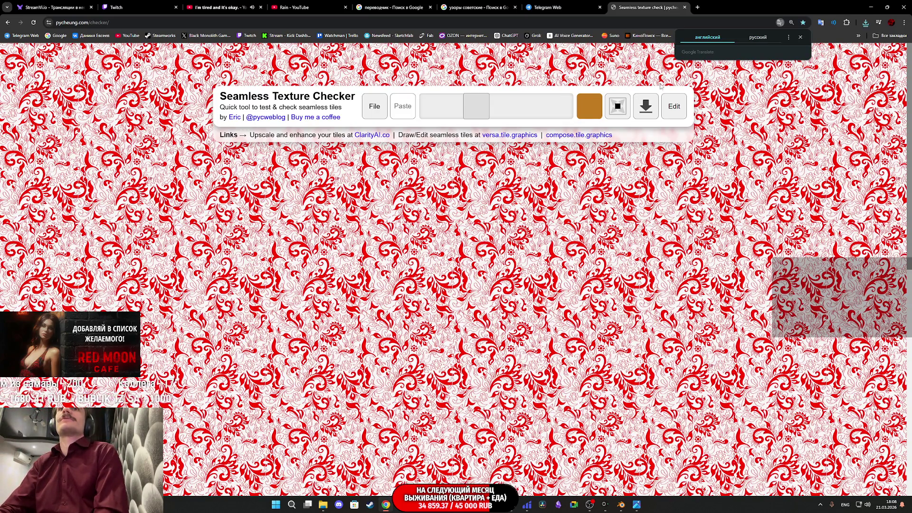
{"action": "middle_click", "coordinate": [641, 3]}
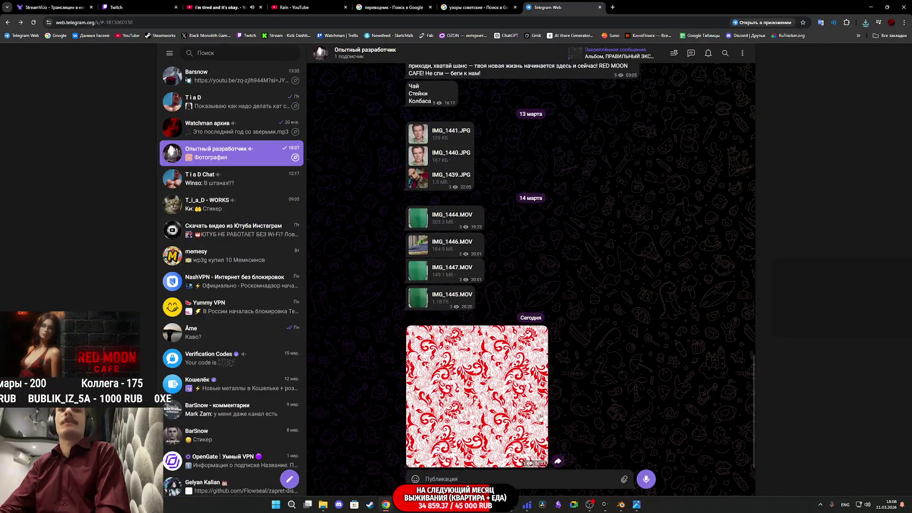
- Open a new browser tab and locate the red floral PNG in Downloads
{"action": "key", "text": "ctrl+t"}
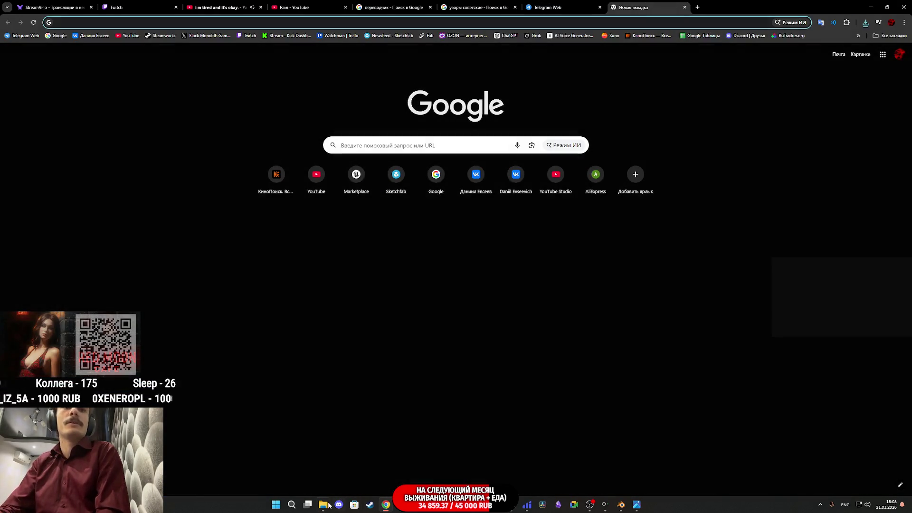
{"action": "left_click", "coordinate": [328, 505]}
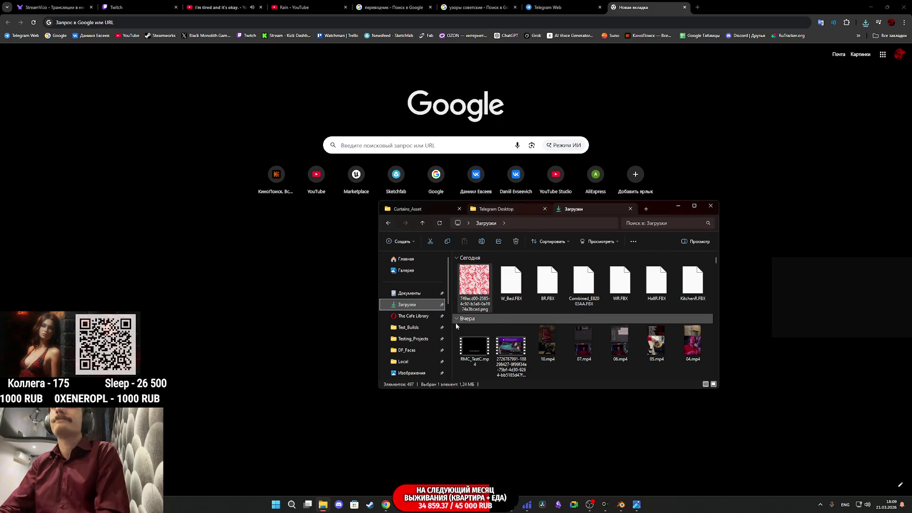
{"action": "left_click", "coordinate": [470, 283]}
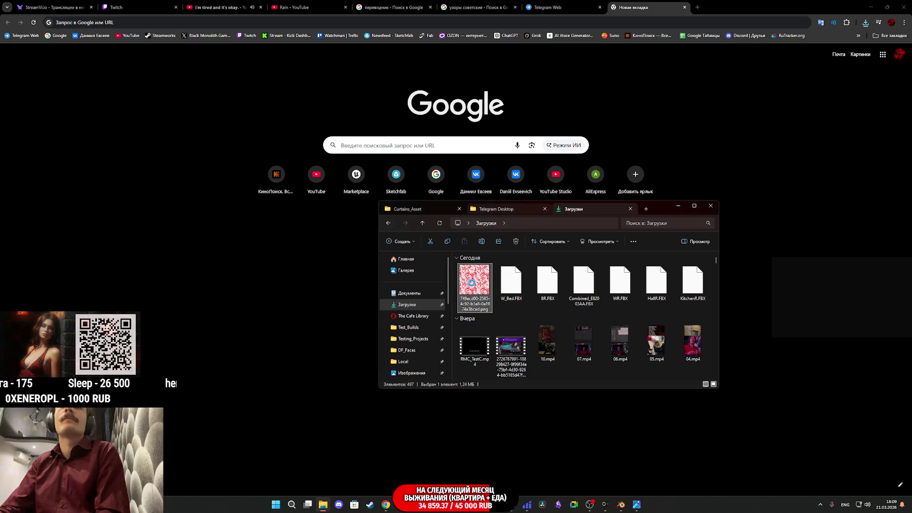
{"action": "right_click", "coordinate": [471, 283]}
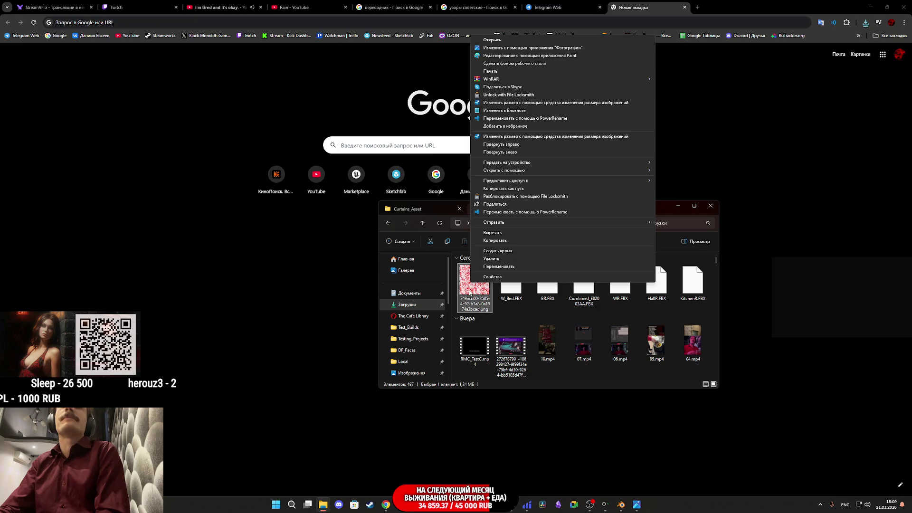
{"action": "key", "text": "Escape"}
- Open the 'Make seamless texture online - IMG online' page from the bookmarks
{"action": "left_click", "coordinate": [894, 33]}
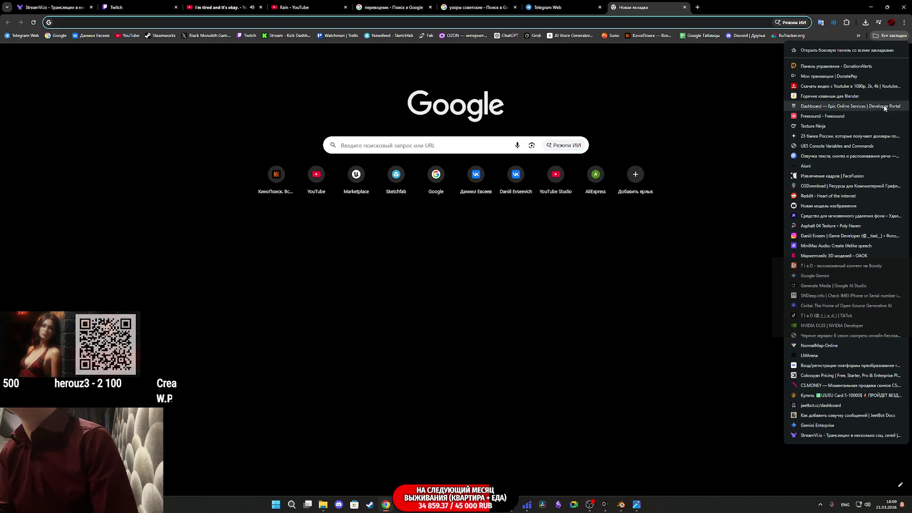
{"action": "scroll", "coordinate": [790, 261], "scroll_direction": "down", "scroll_amount": 8}
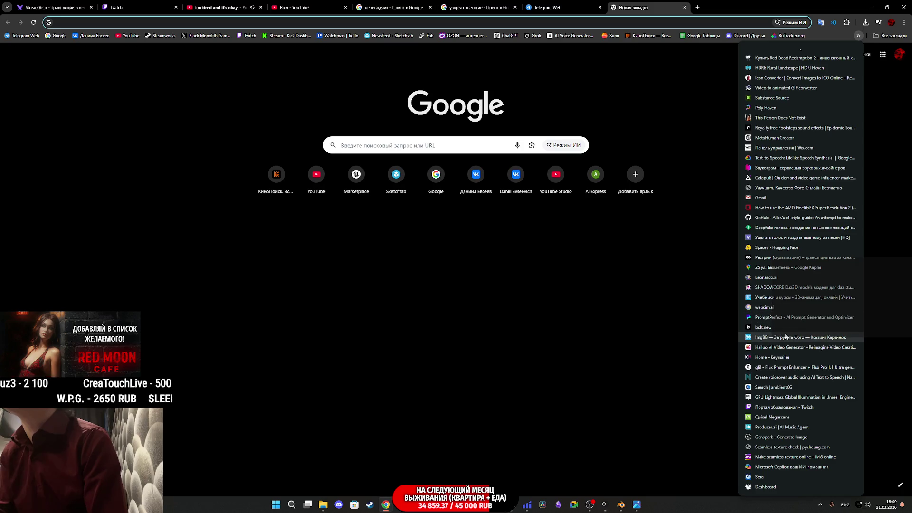
{"action": "left_click", "coordinate": [790, 457]}
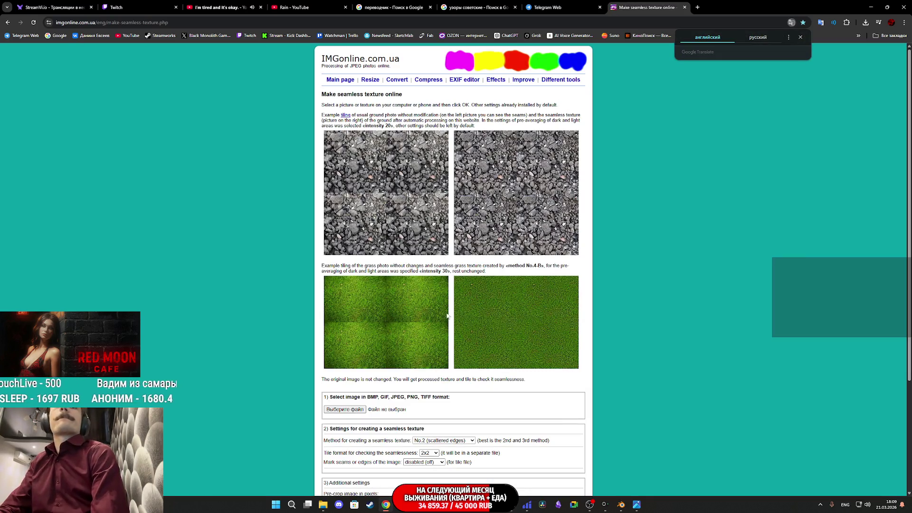
- Upload the 749acd00 floral PNG to IMGonline and make it seamless with default settings
{"action": "left_click", "coordinate": [353, 413]}
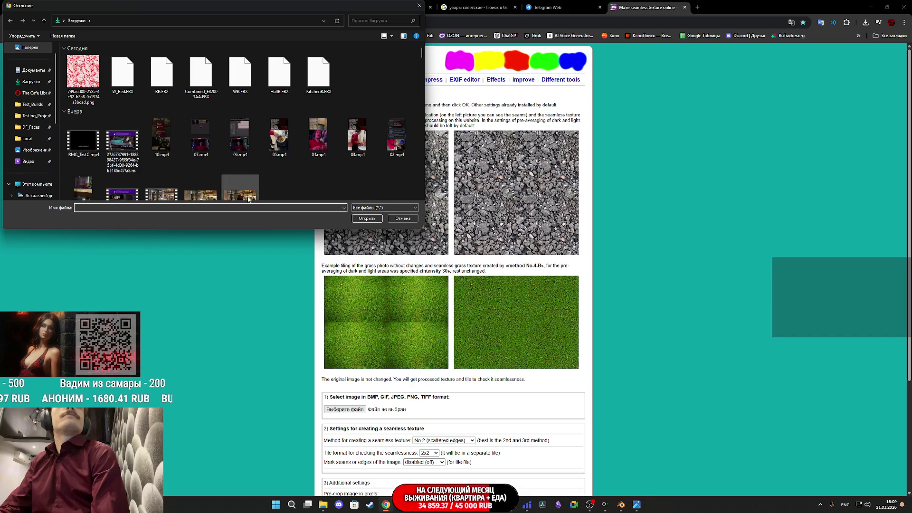
{"action": "left_click", "coordinate": [372, 220]}
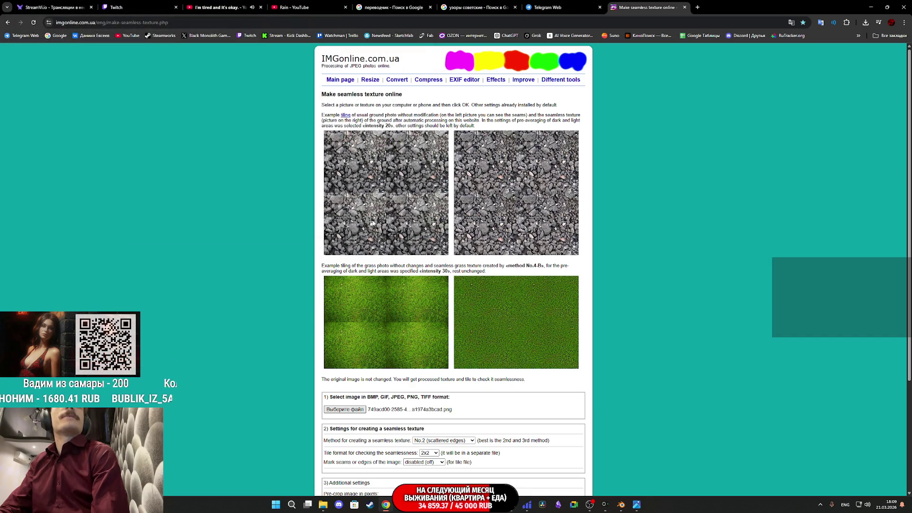
{"action": "scroll", "coordinate": [378, 228], "scroll_direction": "down", "scroll_amount": 3}
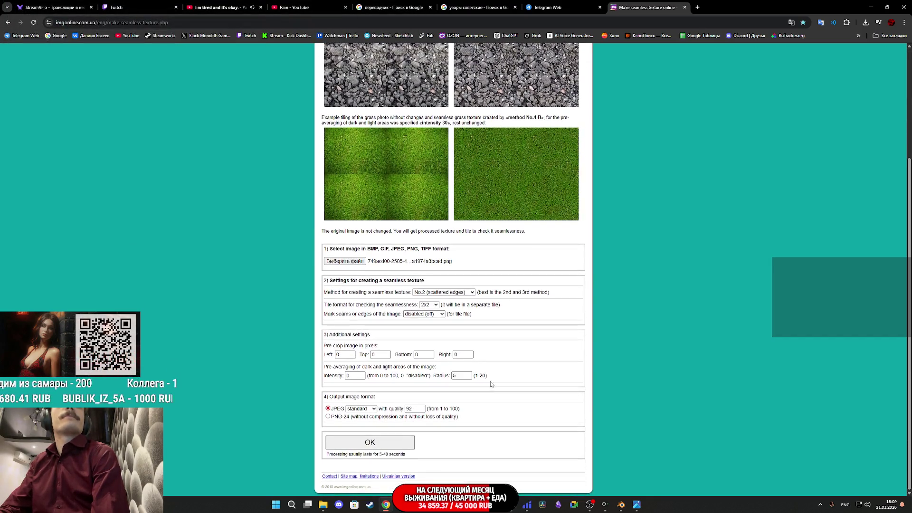
{"action": "left_click", "coordinate": [385, 448]}
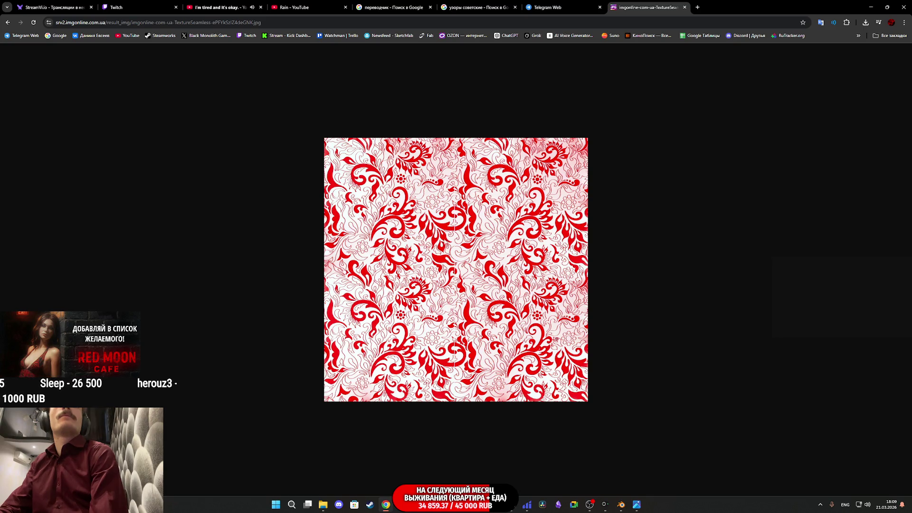
- Test the seamless result image's tiling in the Seamless texture checker
{"action": "right_click", "coordinate": [448, 241]}
{"action": "left_click", "coordinate": [418, 256]}
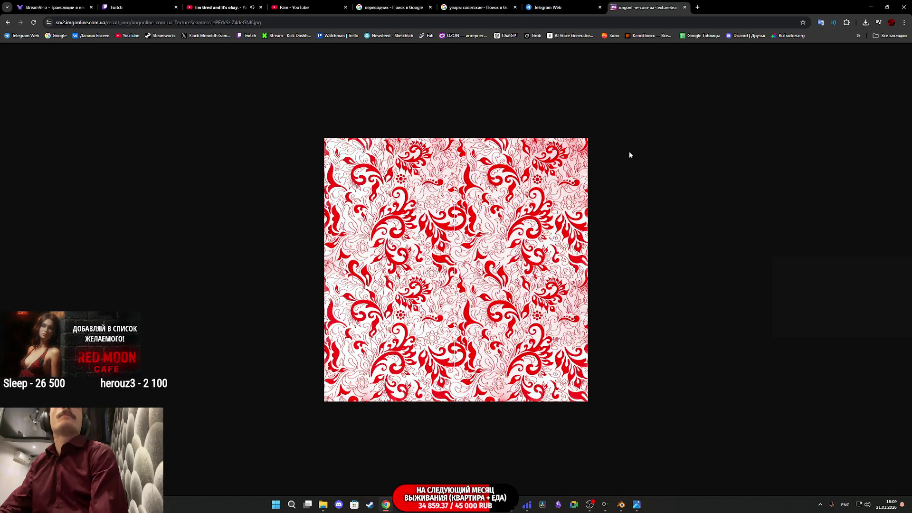
{"action": "left_click", "coordinate": [859, 35]}
{"action": "scroll", "coordinate": [834, 285], "scroll_direction": "down", "scroll_amount": 5}
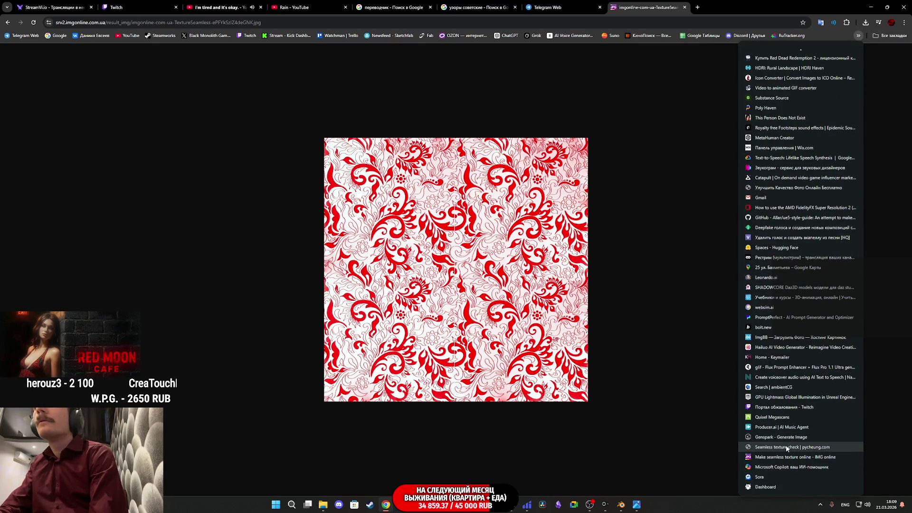
{"action": "middle_click", "coordinate": [786, 447]}
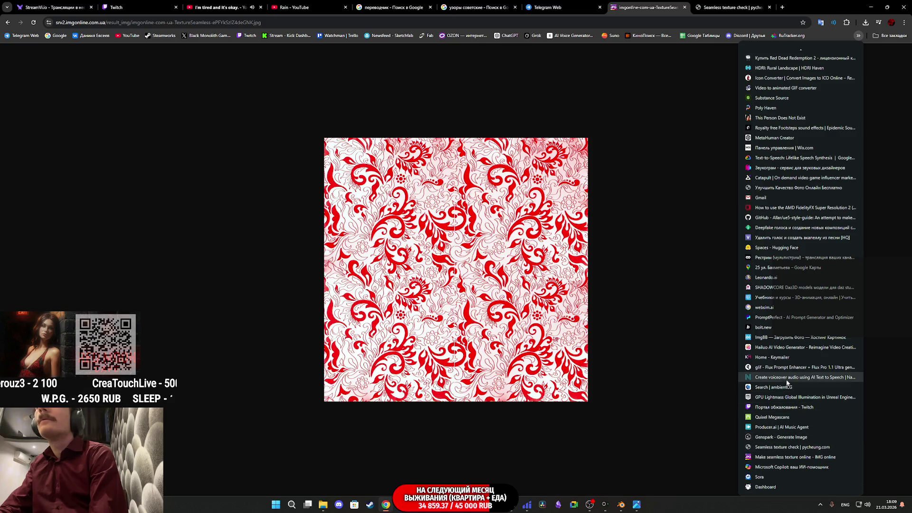
{"action": "mouse_move", "coordinate": [541, 329]}
{"action": "left_mouse_down"}
{"action": "mouse_move", "coordinate": [486, 310]}
{"action": "mouse_move", "coordinate": [726, 8]}
{"action": "mouse_move", "coordinate": [549, 225]}
{"action": "left_mouse_up"}
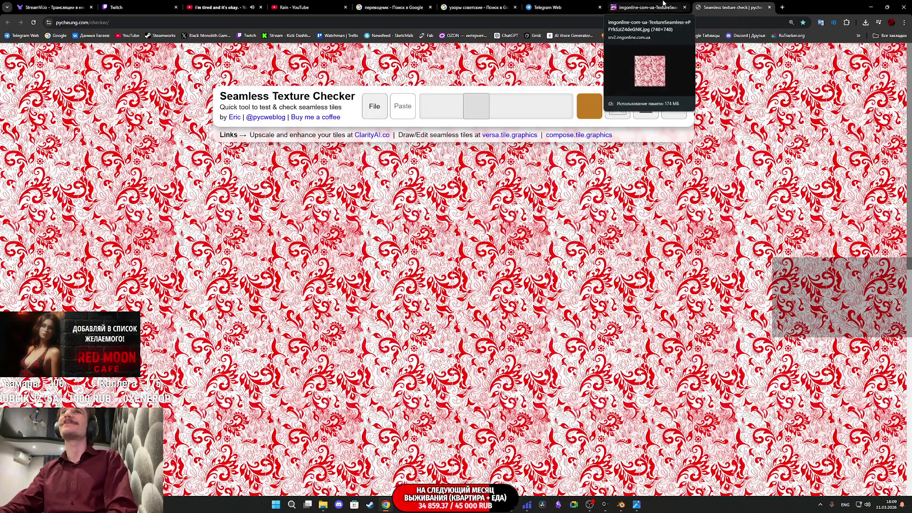
- Save the 740x740 seamless texture JPG to Downloads and open it in Photos
{"action": "left_click", "coordinate": [646, 7]}
{"action": "right_click", "coordinate": [503, 321]}
{"action": "left_click", "coordinate": [540, 340]}
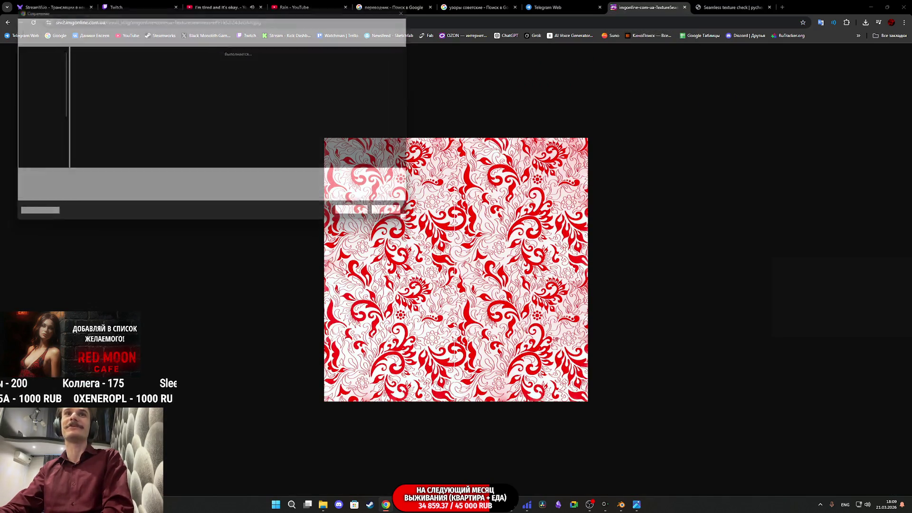
{"action": "left_click", "coordinate": [355, 221]}
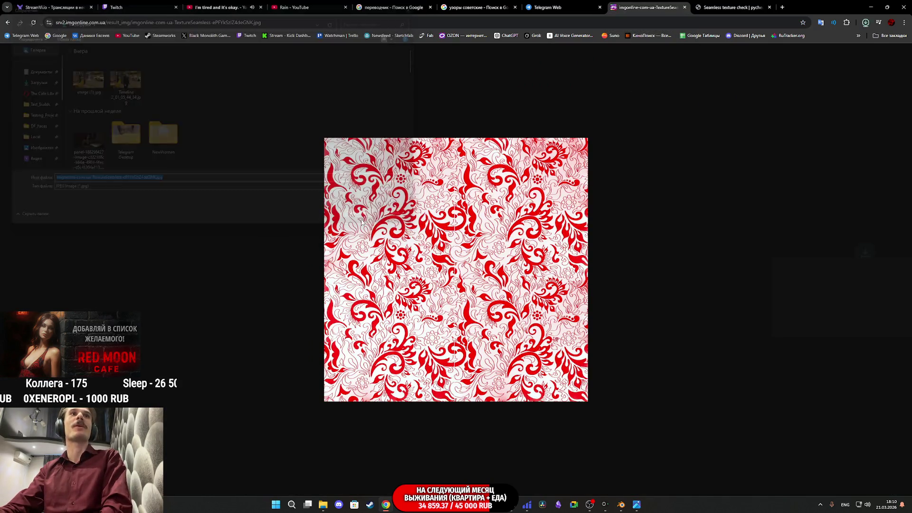
{"action": "left_click", "coordinate": [322, 504]}
{"action": "left_click", "coordinate": [441, 224]}
{"action": "left_click", "coordinate": [475, 291]}
{"action": "double_click", "coordinate": [476, 300]}
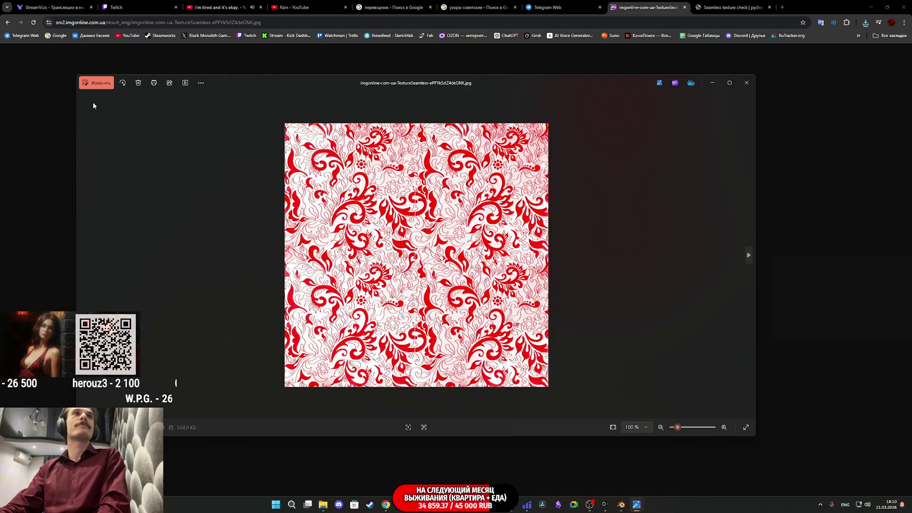
- Desaturate the floral texture to saturation -100, save it, and close Photos
{"action": "left_click", "coordinate": [95, 83]}
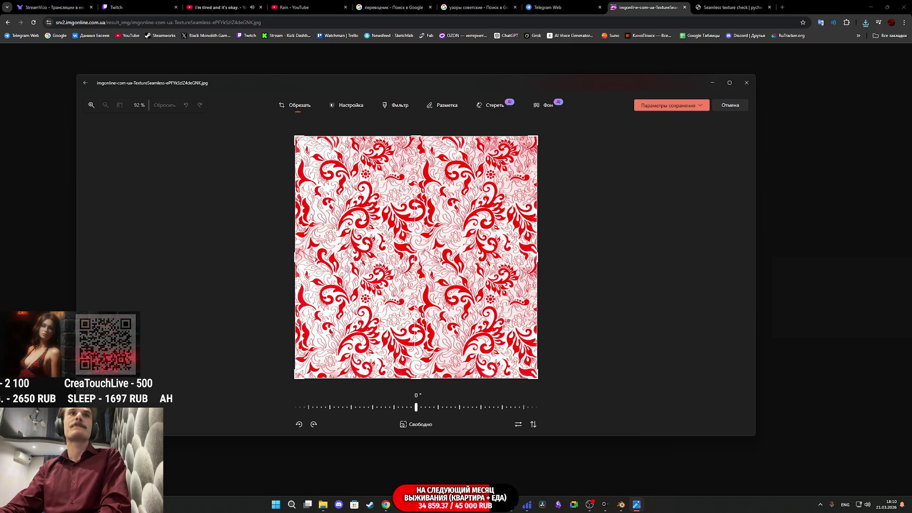
{"action": "left_click", "coordinate": [351, 107]}
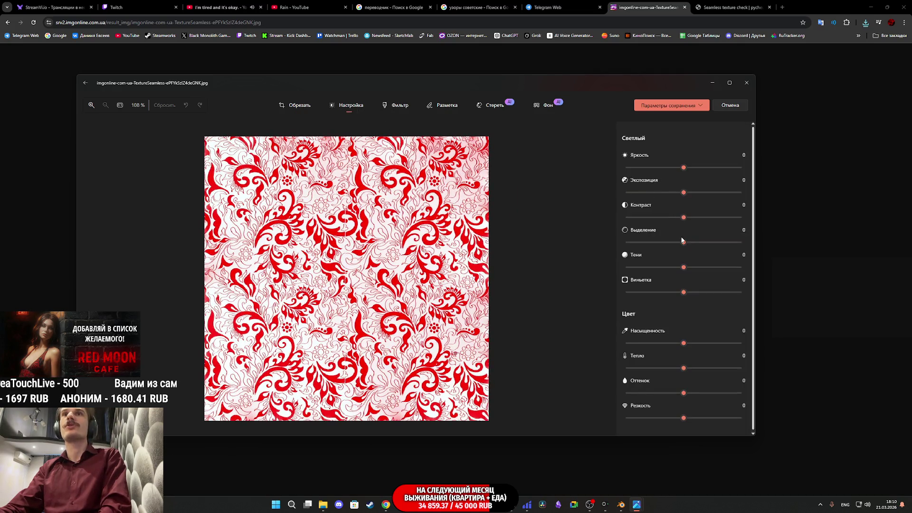
{"action": "left_click_drag", "start_coordinate": [683, 343], "coordinate": [467, 349]}
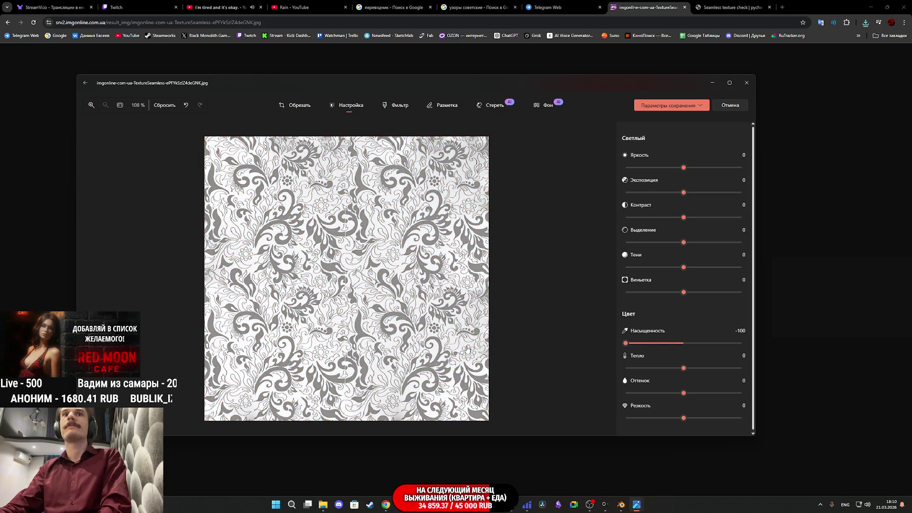
{"action": "left_click", "coordinate": [696, 108]}
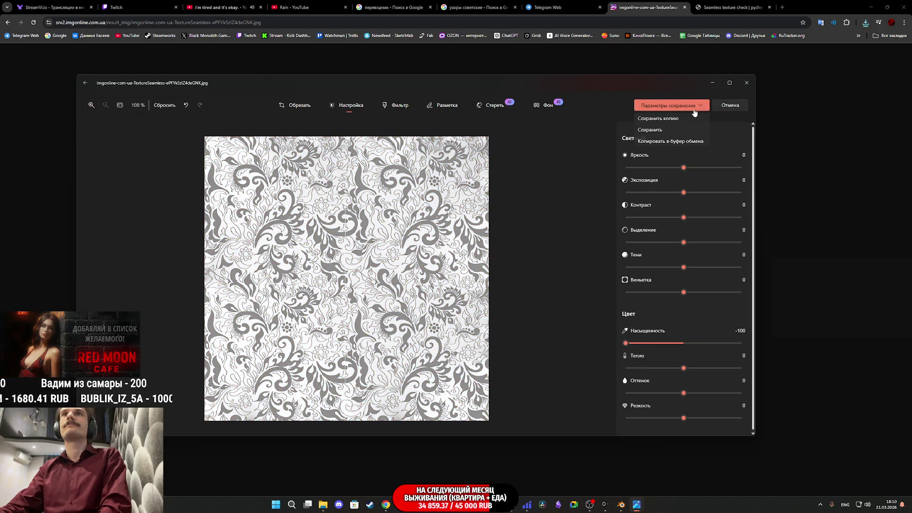
{"action": "left_click", "coordinate": [655, 129]}
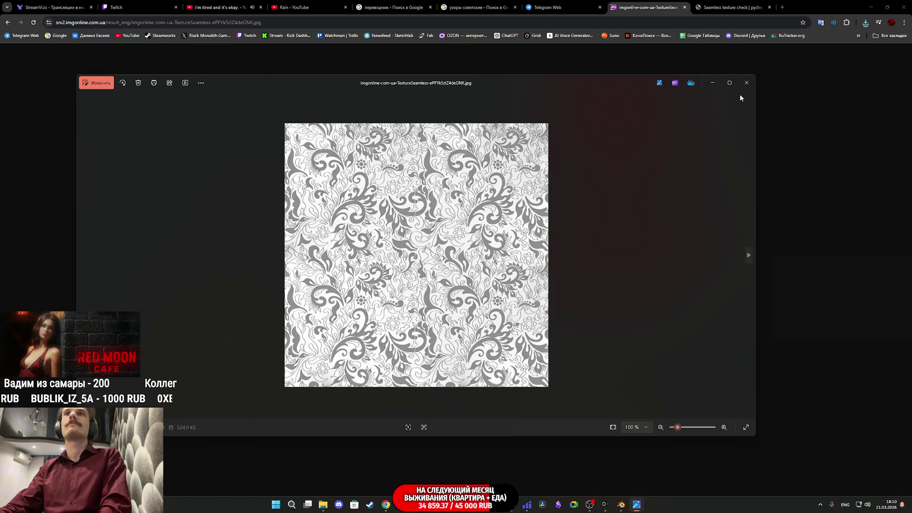
{"action": "left_click", "coordinate": [746, 83]}
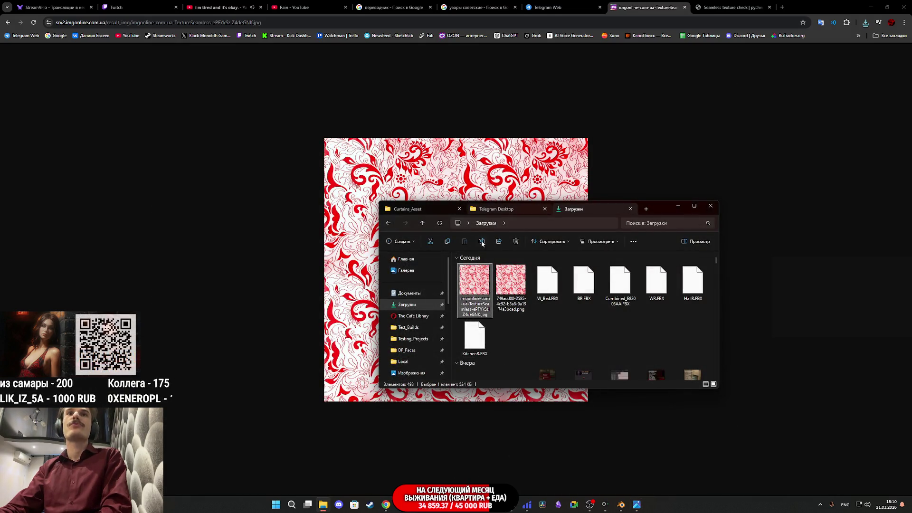
- Import the grey seamless floral JPG as a texture into project 'Untitled'
{"action": "mouse_move", "coordinate": [481, 288]}
{"action": "left_mouse_down"}
{"action": "mouse_move", "coordinate": [493, 327]}
{"action": "mouse_move", "coordinate": [558, 359]}
{"action": "mouse_move", "coordinate": [479, 482]}
{"action": "mouse_move", "coordinate": [494, 433]}
{"action": "left_mouse_up"}
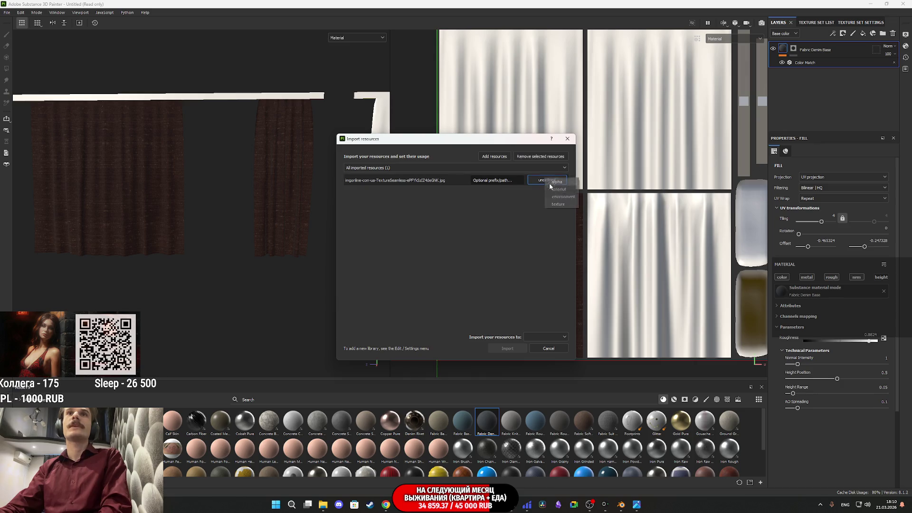
{"action": "left_click", "coordinate": [553, 336]}
{"action": "left_click", "coordinate": [550, 355]}
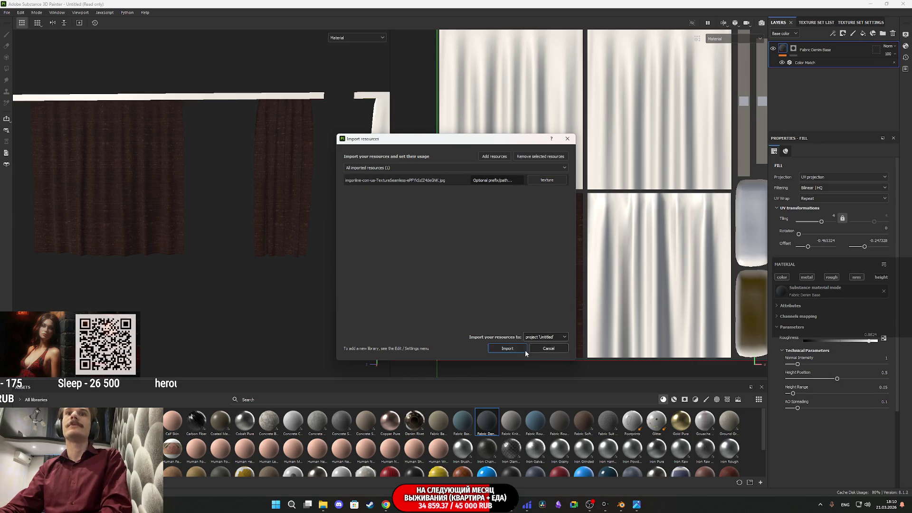
{"action": "left_click", "coordinate": [507, 348]}
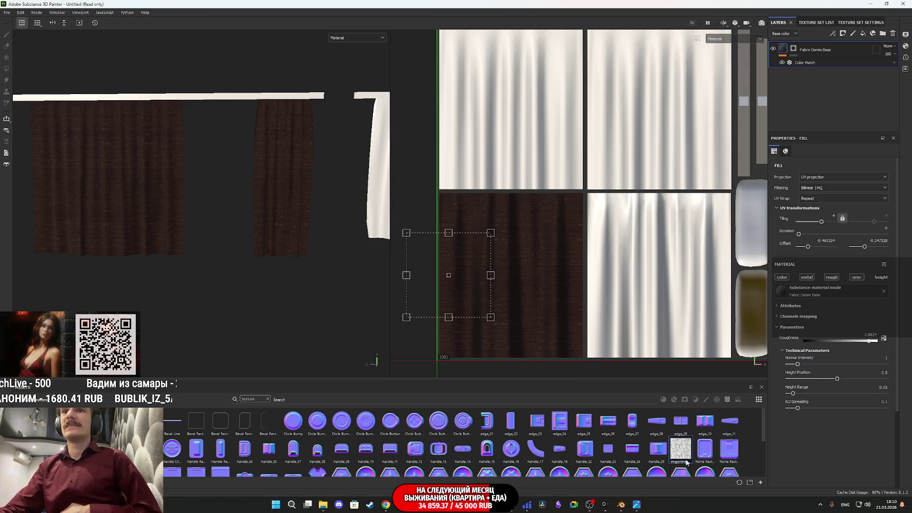
- Add 'Fill layer 1' using the grey floral texture as base colour, with metal, rough, nrm and height off
{"action": "left_click", "coordinate": [864, 34]}
{"action": "left_click_drag", "start_coordinate": [680, 452], "coordinate": [803, 313]}
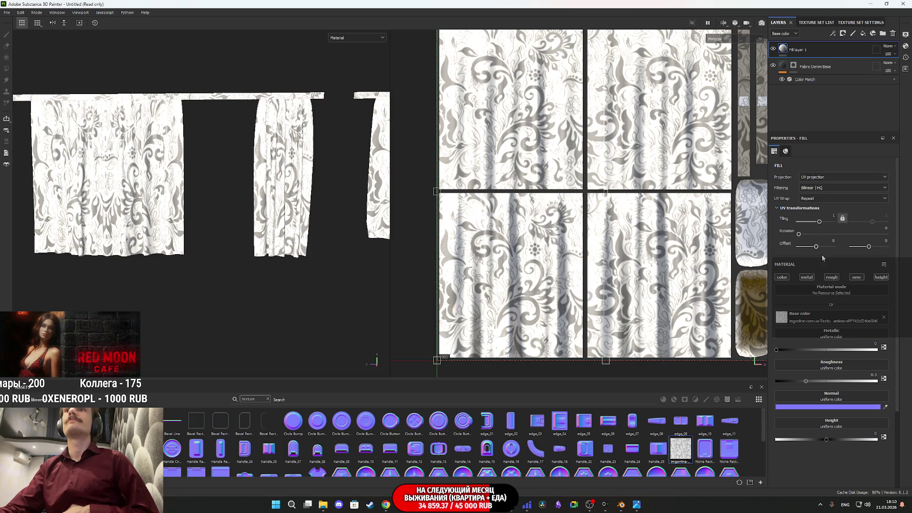
{"action": "left_click", "coordinate": [807, 278]}
{"action": "left_click", "coordinate": [831, 278]}
{"action": "left_click", "coordinate": [856, 278]}
{"action": "left_click", "coordinate": [878, 279]}
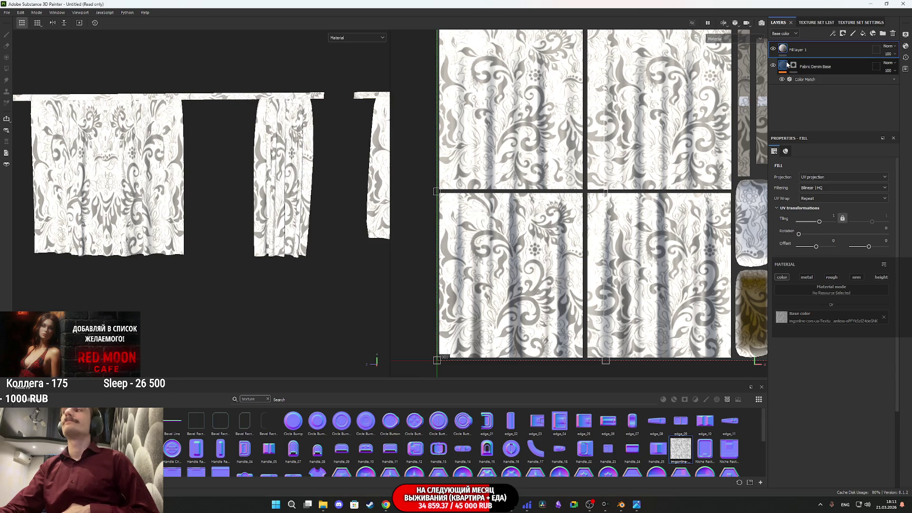
{"action": "mouse_move", "coordinate": [787, 64]}
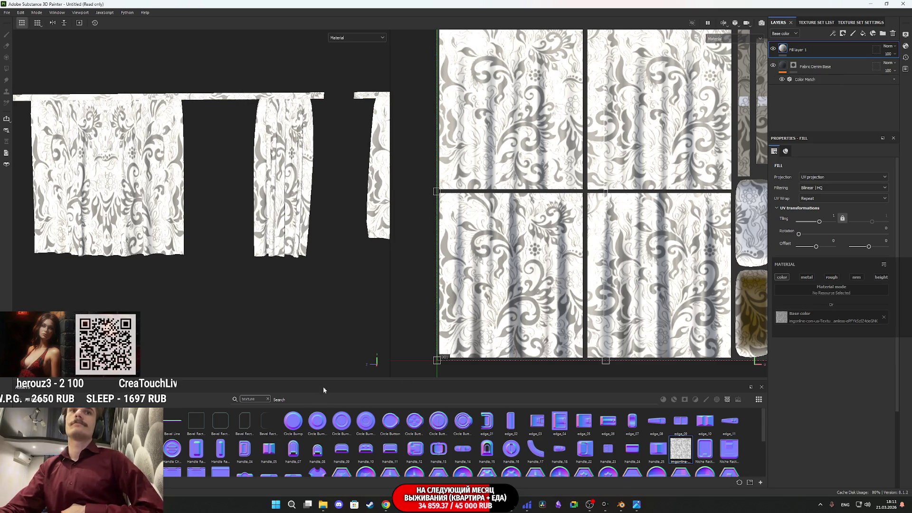
- Apply the Fabric Soft Denim material to the curtains as a new layer
{"action": "left_click", "coordinate": [267, 399]}
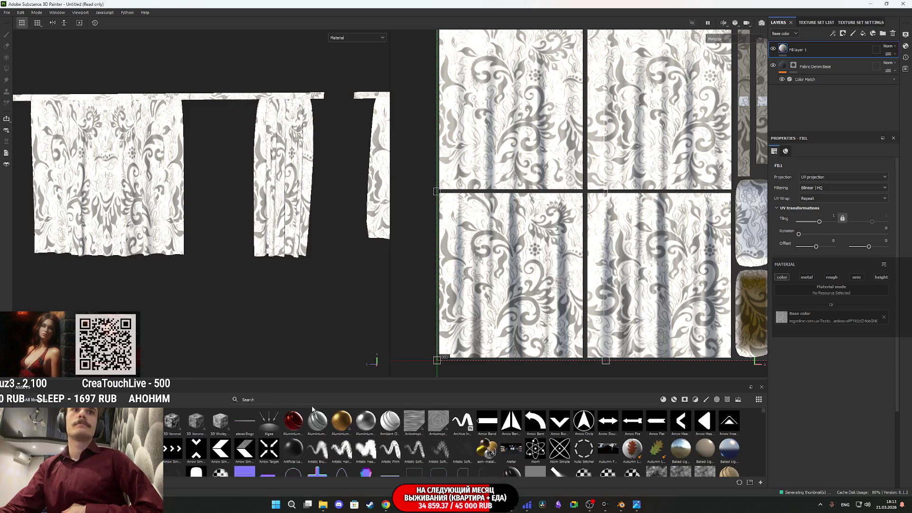
{"action": "left_click", "coordinate": [664, 400]}
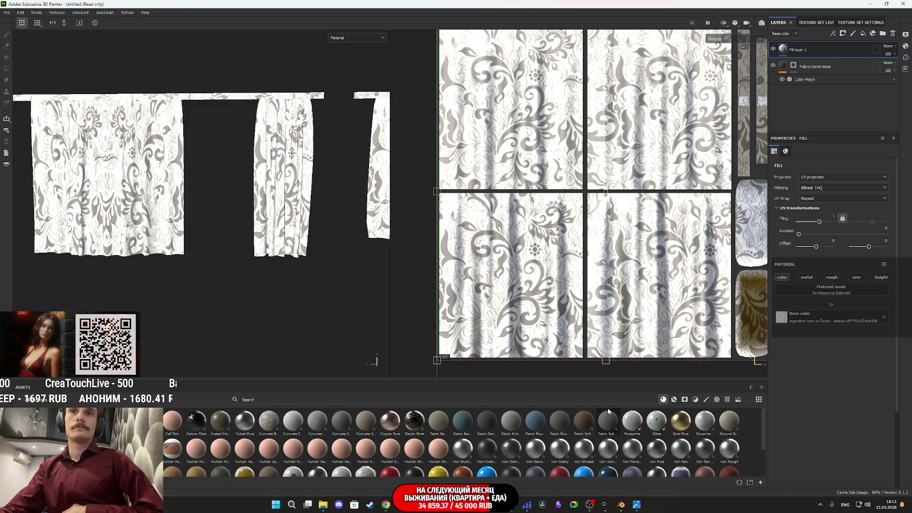
{"action": "mouse_move", "coordinate": [510, 425]}
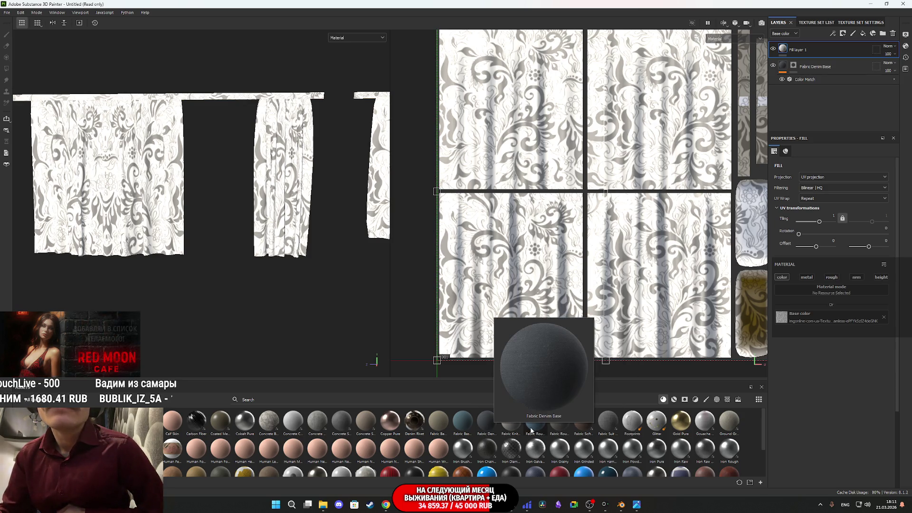
{"action": "mouse_move", "coordinate": [467, 424]}
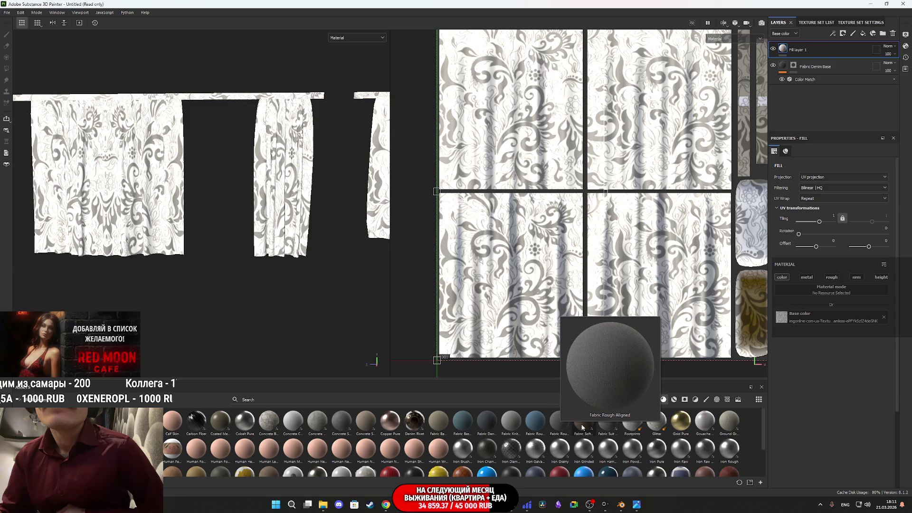
{"action": "mouse_move", "coordinate": [590, 427]}
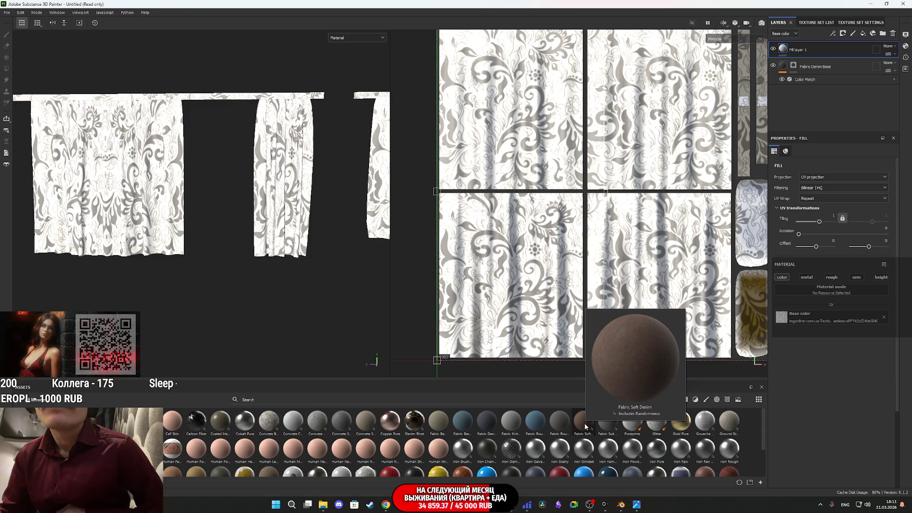
{"action": "mouse_move", "coordinate": [584, 422]}
{"action": "left_mouse_down"}
{"action": "mouse_move", "coordinate": [637, 349]}
{"action": "mouse_move", "coordinate": [801, 53]}
{"action": "left_mouse_up"}
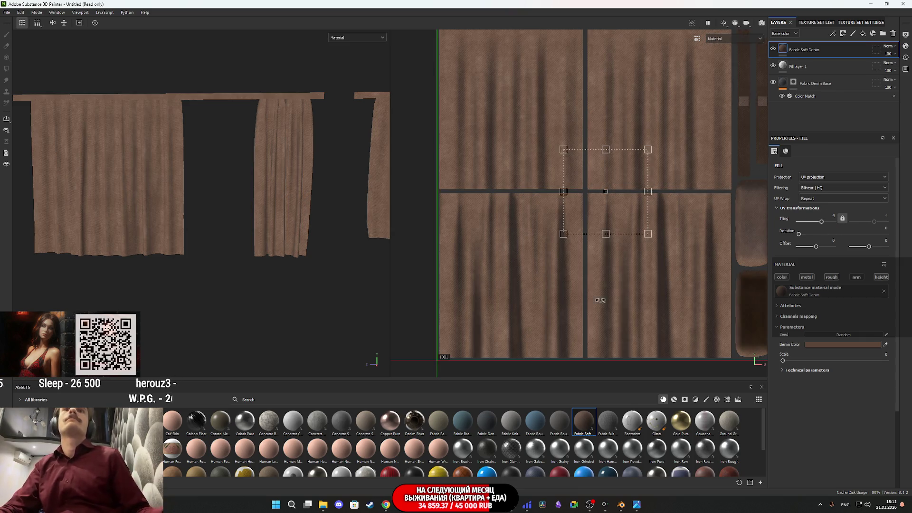
- Give the denim layer a black mask revealing only the rightmost curtains' lower part, then switch to Blender
{"action": "scroll", "coordinate": [556, 262], "scroll_direction": "up", "scroll_amount": 4}
{"action": "scroll", "coordinate": [555, 263], "scroll_direction": "down", "scroll_amount": 3}
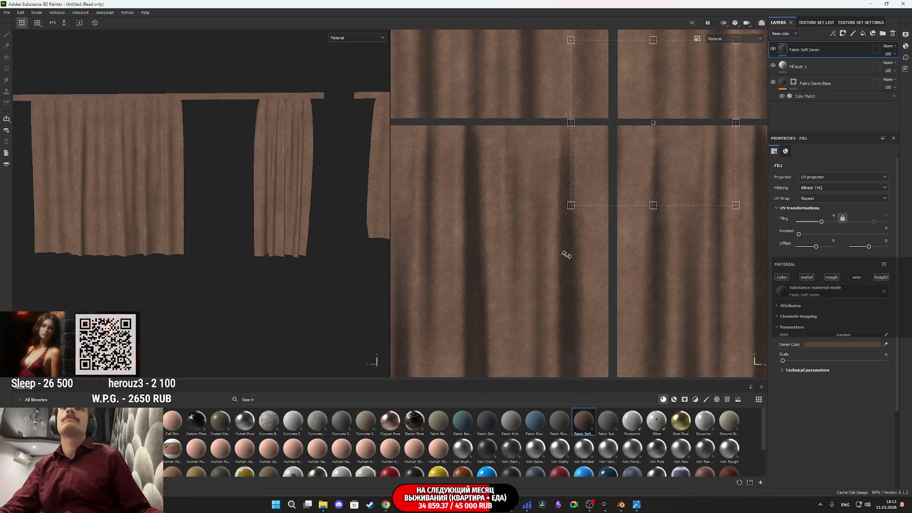
{"action": "right_click", "coordinate": [788, 47]}
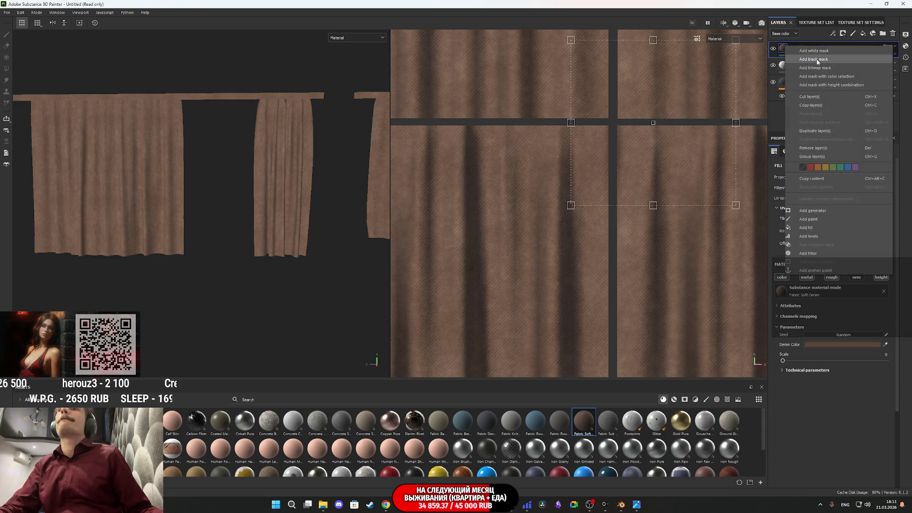
{"action": "left_click", "coordinate": [814, 59]}
{"action": "scroll", "coordinate": [272, 219], "scroll_direction": "down", "scroll_amount": 2}
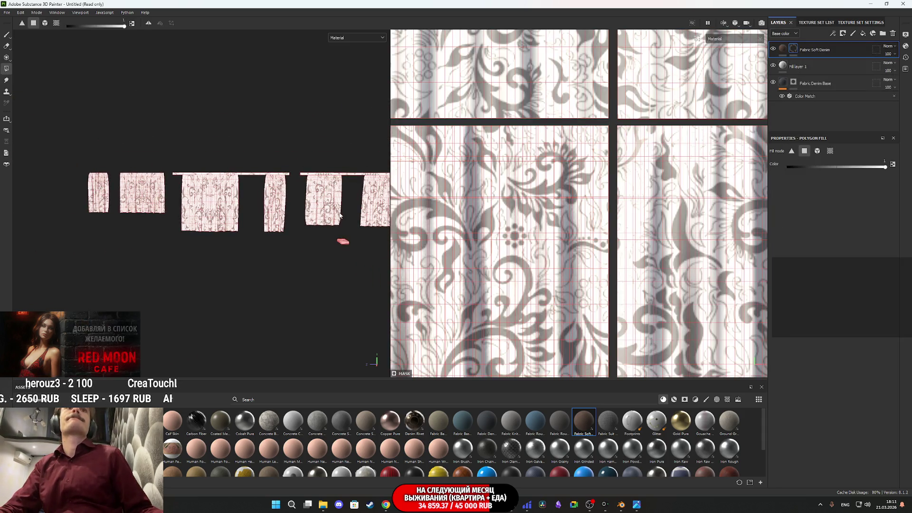
{"action": "scroll", "coordinate": [119, 256], "scroll_direction": "down", "scroll_amount": 3}
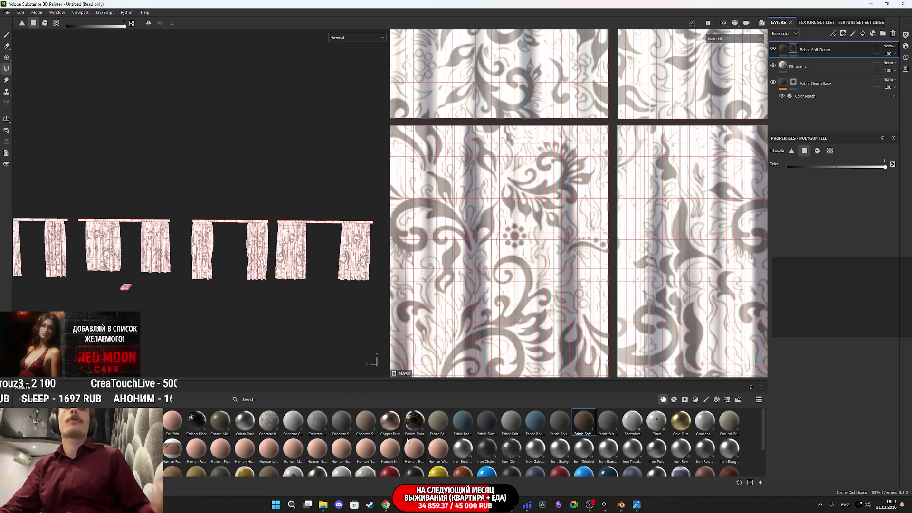
{"action": "left_click_drag", "start_coordinate": [313, 285], "coordinate": [274, 253]}
{"action": "mouse_move", "coordinate": [632, 507]}
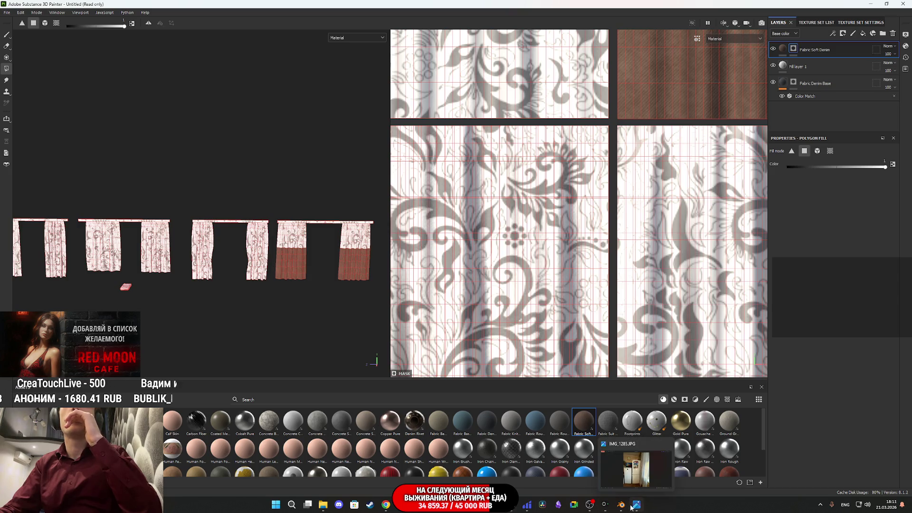
{"action": "key", "text": "alt+Tab"}
{"action": "scroll", "coordinate": [679, 306], "scroll_direction": "down", "scroll_amount": 3}
- Identify GrannyC and KitchenC in Blender, check the IMG_1285.JPG reference, then return to Painter
{"action": "left_click", "coordinate": [716, 288]}
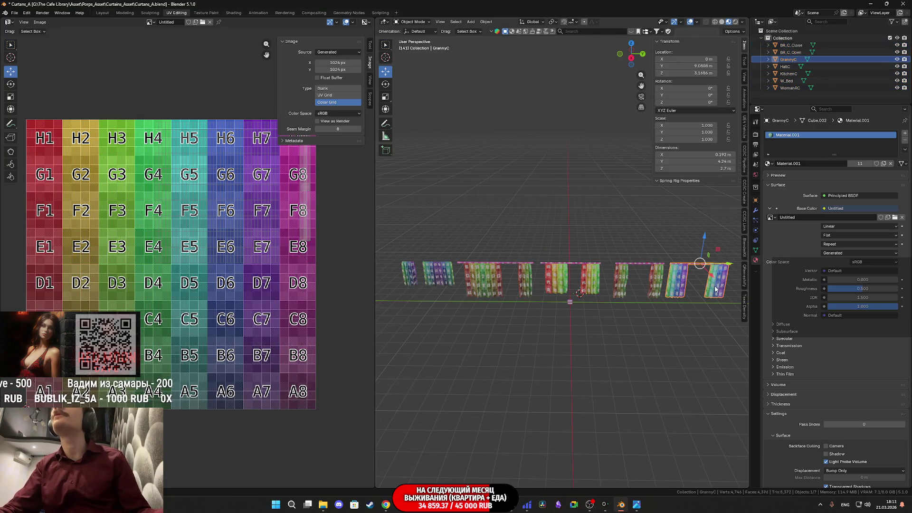
{"action": "scroll", "coordinate": [712, 290], "scroll_direction": "up", "scroll_amount": 2}
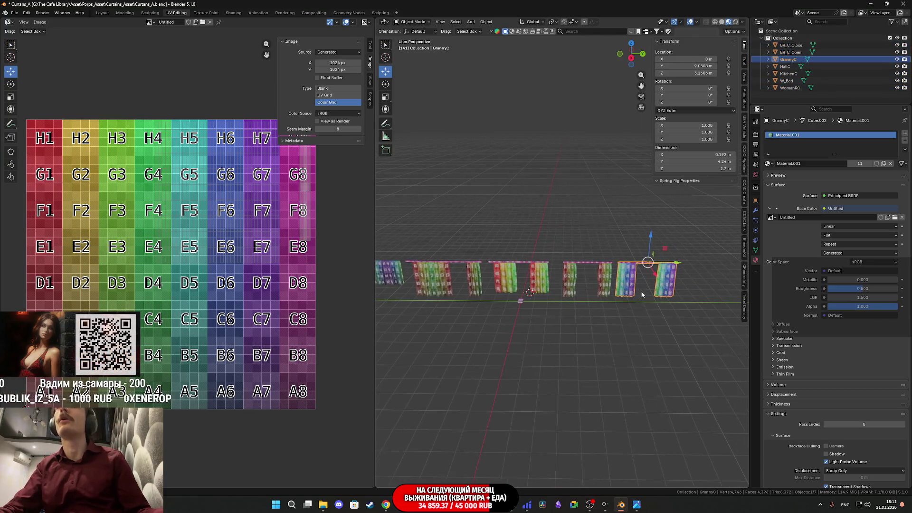
{"action": "left_click", "coordinate": [533, 293]}
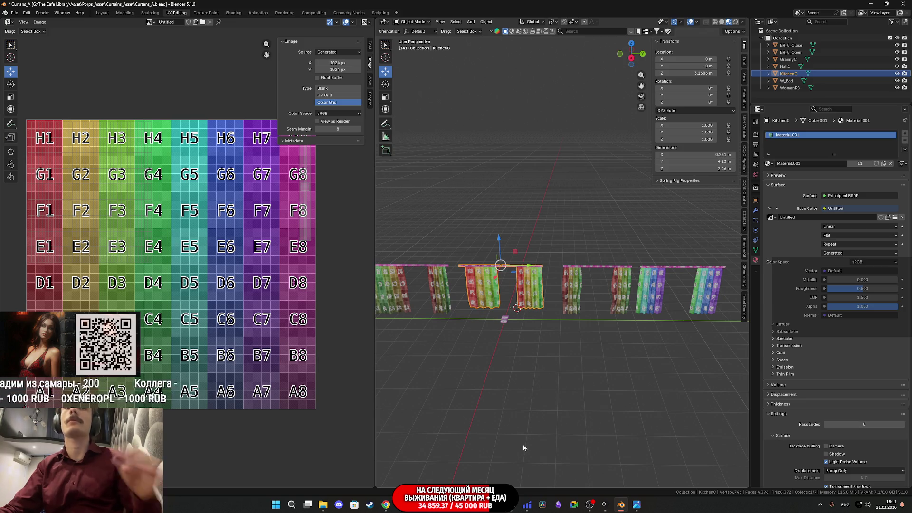
{"action": "left_click", "coordinate": [636, 504]}
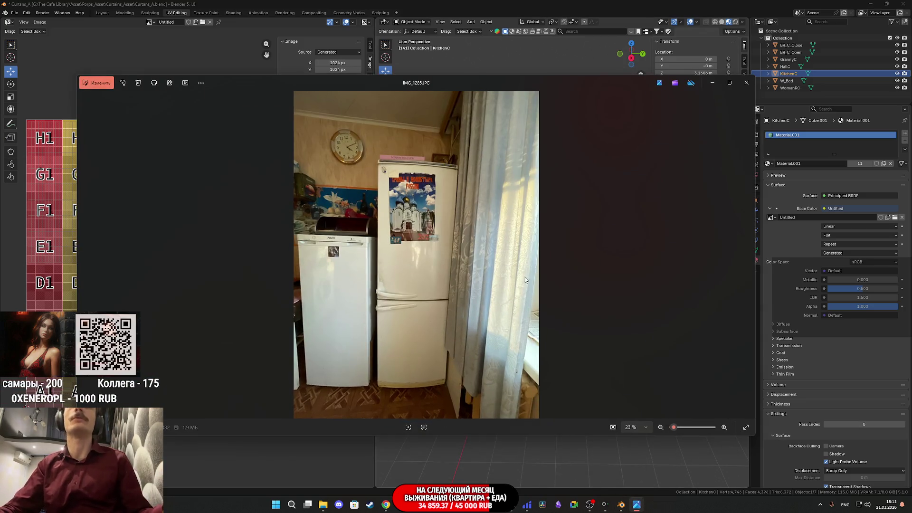
{"action": "left_click", "coordinate": [715, 85]}
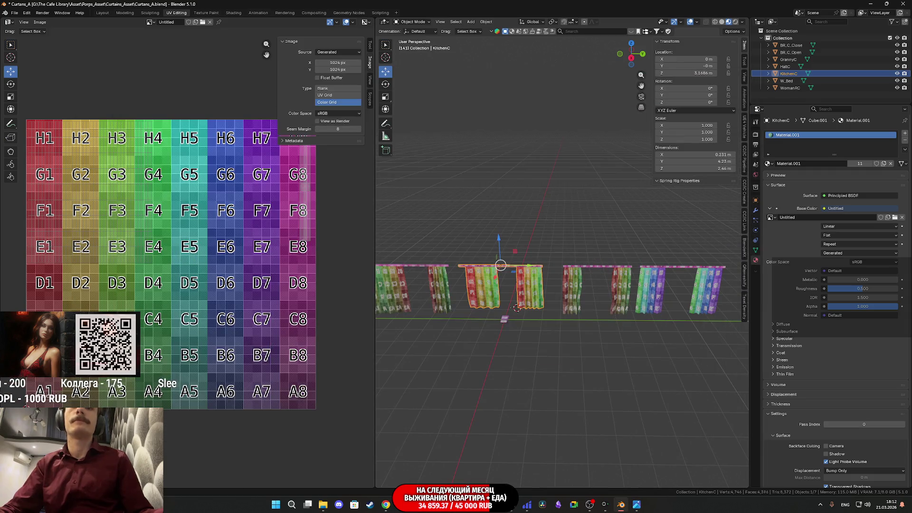
{"action": "key", "text": "alt+Tab"}
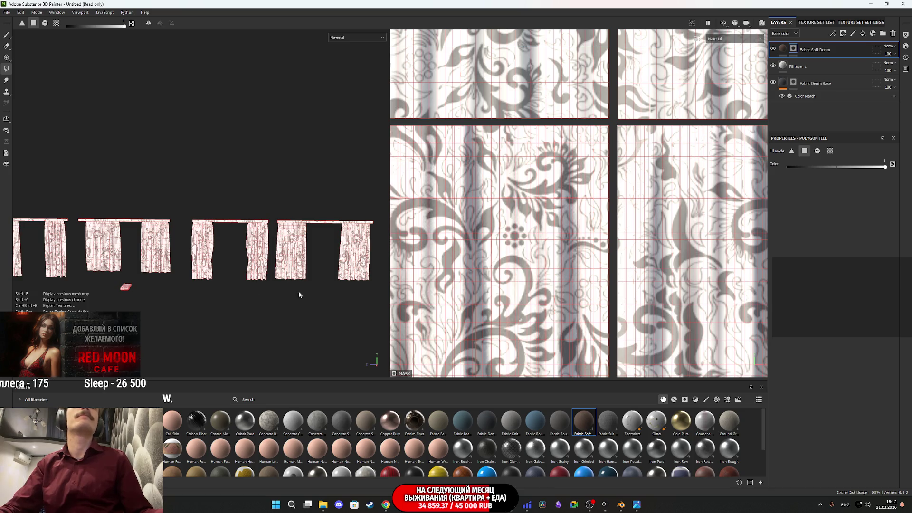
- Polygon-fill the whole curtain tile on the Fabric Soft Denim mask so the middle pair turns brown
{"action": "left_click_drag", "start_coordinate": [176, 270], "coordinate": [145, 244]}
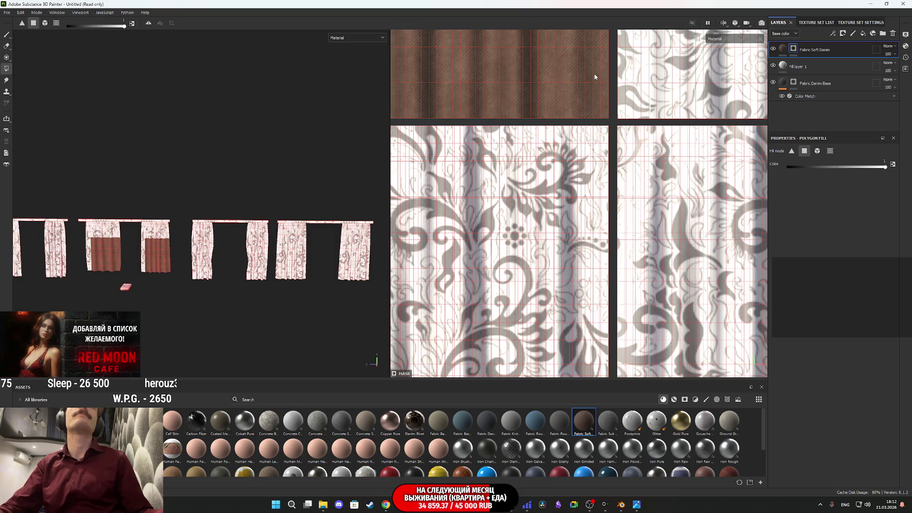
{"action": "mouse_move", "coordinate": [565, 115]}
{"action": "middle_mouse_down"}
{"action": "mouse_move", "coordinate": [611, 198]}
{"action": "mouse_move", "coordinate": [636, 299]}
{"action": "mouse_move", "coordinate": [704, 328]}
{"action": "middle_mouse_up"}
{"action": "mouse_move", "coordinate": [704, 328]}
{"action": "left_mouse_down"}
{"action": "mouse_move", "coordinate": [695, 307]}
{"action": "mouse_move", "coordinate": [532, 134]}
{"action": "left_mouse_up"}
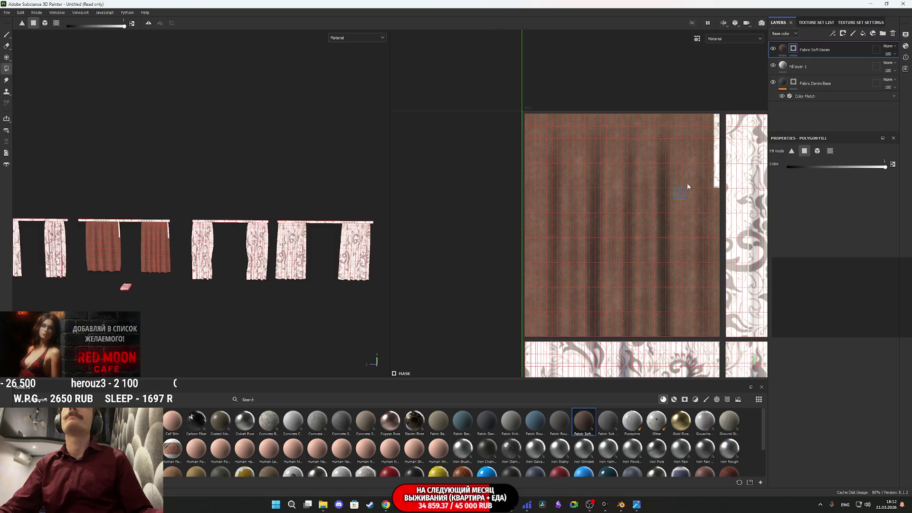
{"action": "left_click_drag", "start_coordinate": [715, 121], "coordinate": [715, 119]}
{"action": "left_click", "coordinate": [782, 48]}
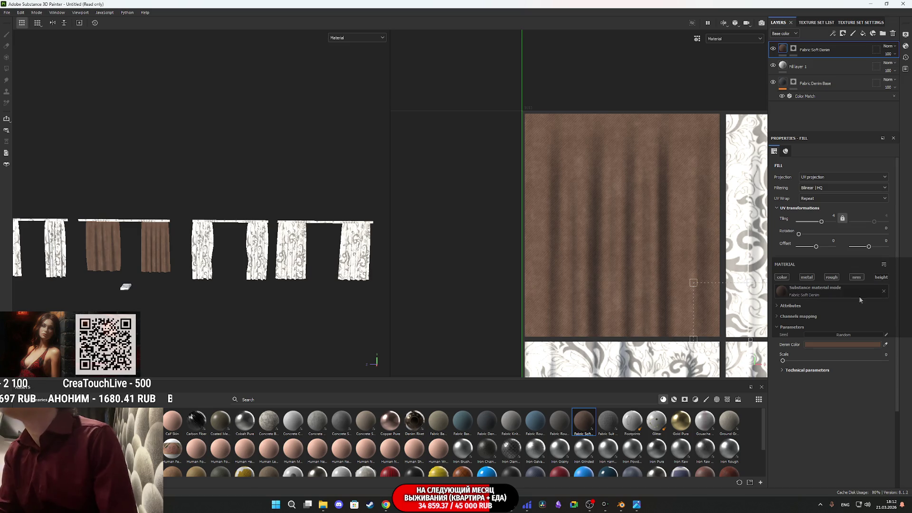
{"action": "left_click", "coordinate": [842, 345]}
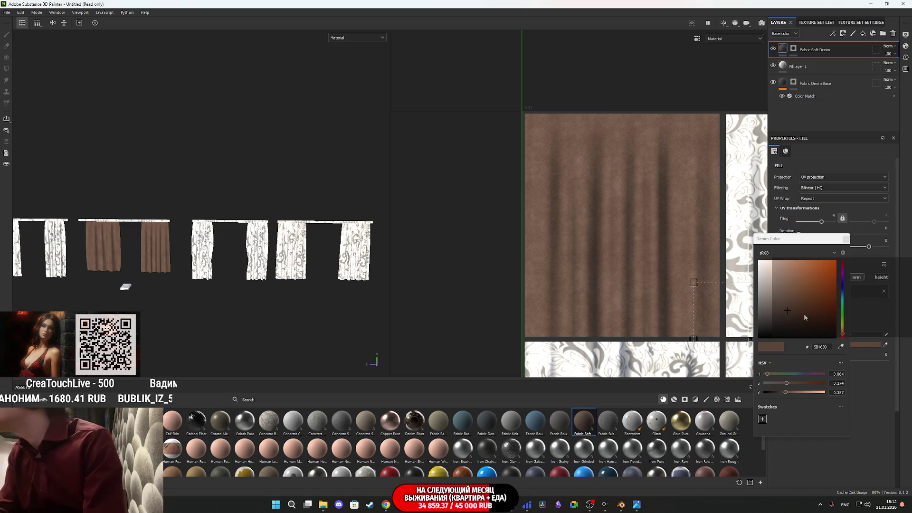
- Change the Denim Color to light blue (HSV 0.580, 0.413, 0.713)
{"action": "left_click_drag", "start_coordinate": [843, 328], "coordinate": [842, 295]}
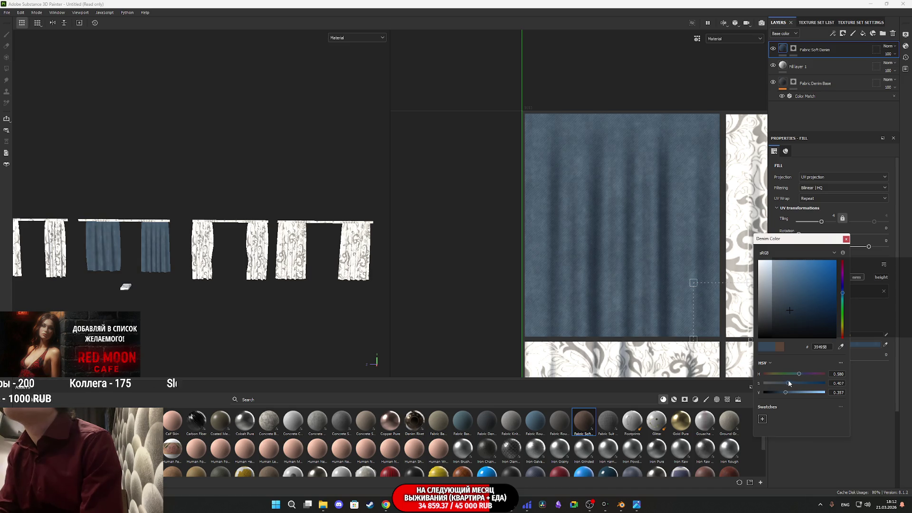
{"action": "mouse_move", "coordinate": [636, 504]}
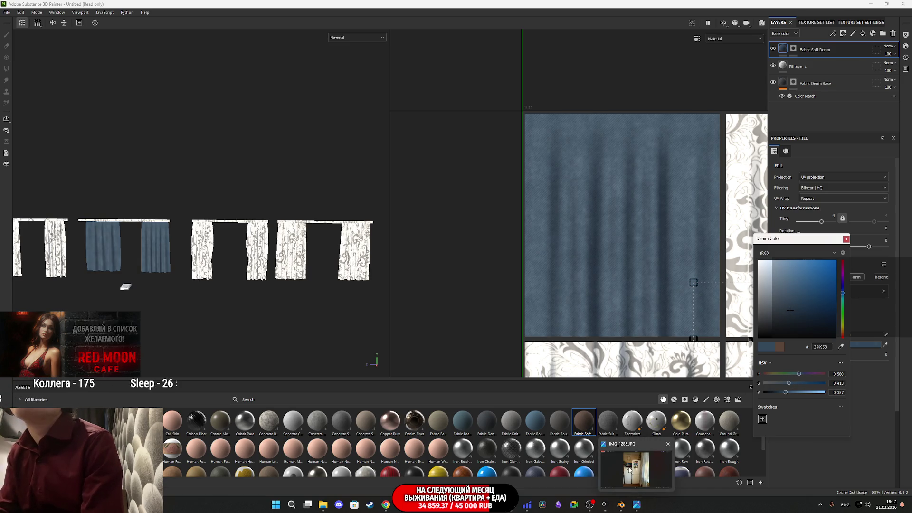
{"action": "mouse_move", "coordinate": [629, 470]}
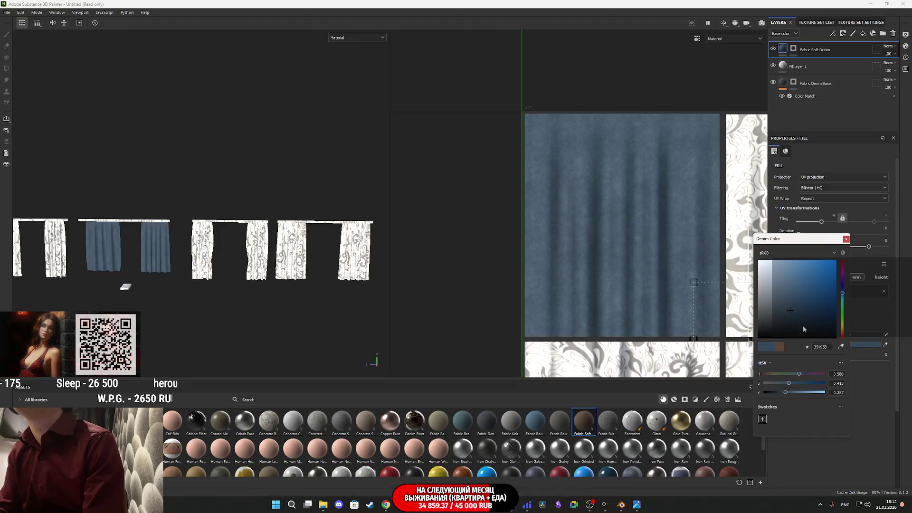
{"action": "left_click_drag", "start_coordinate": [785, 393], "coordinate": [798, 394]}
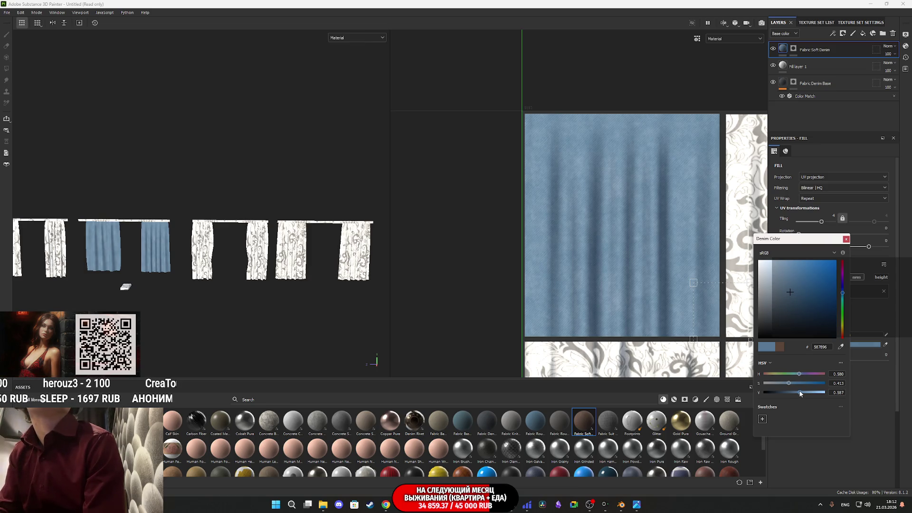
{"action": "left_click_drag", "start_coordinate": [802, 392], "coordinate": [807, 390]}
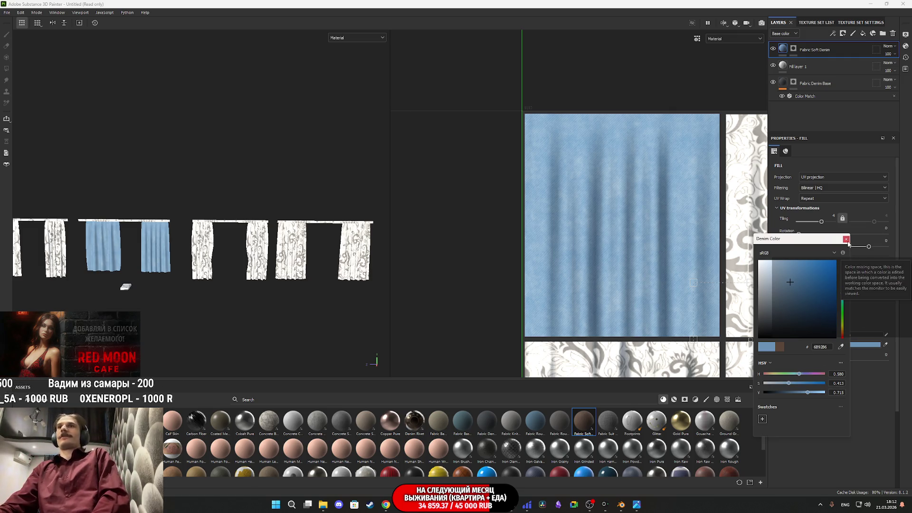
{"action": "left_click", "coordinate": [846, 239]}
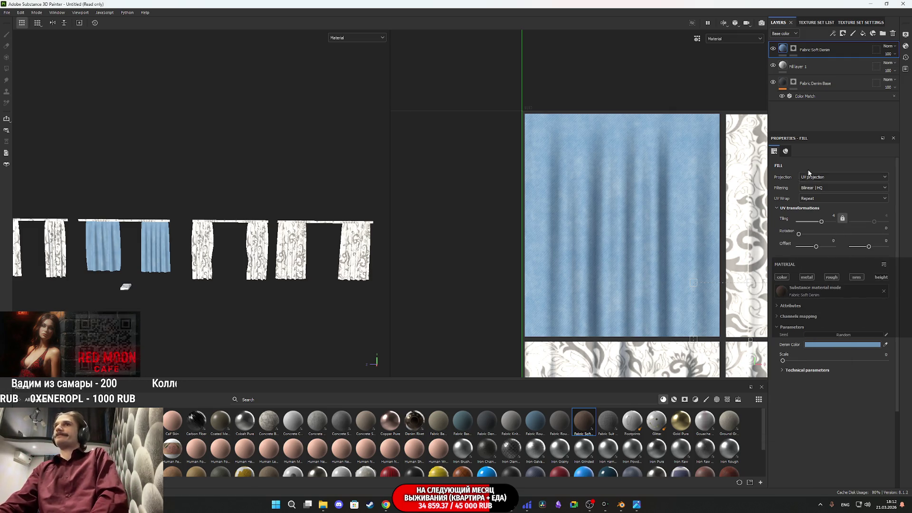
- Move Fill layer 1 above Fabric Soft Denim and set its blend mode to Multiply
{"action": "left_click_drag", "start_coordinate": [824, 69], "coordinate": [818, 46]}
{"action": "left_click", "coordinate": [888, 46]}
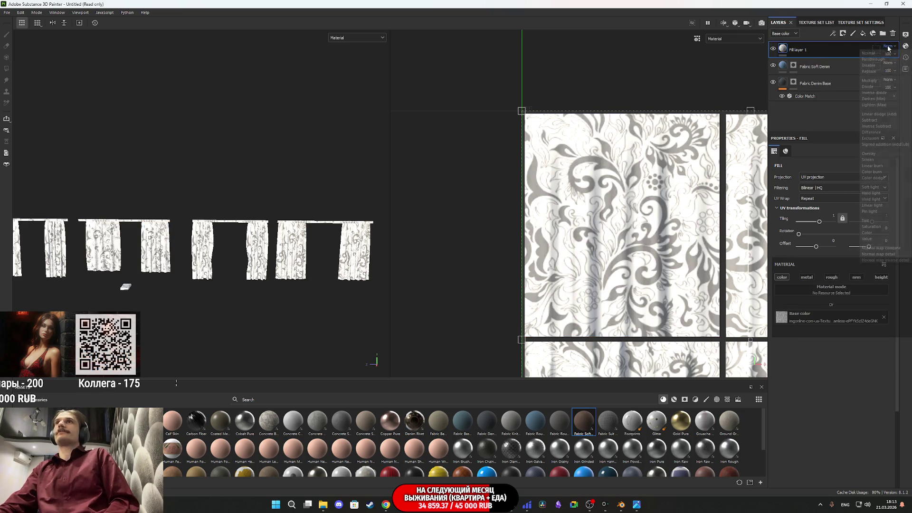
{"action": "left_click", "coordinate": [876, 81]}
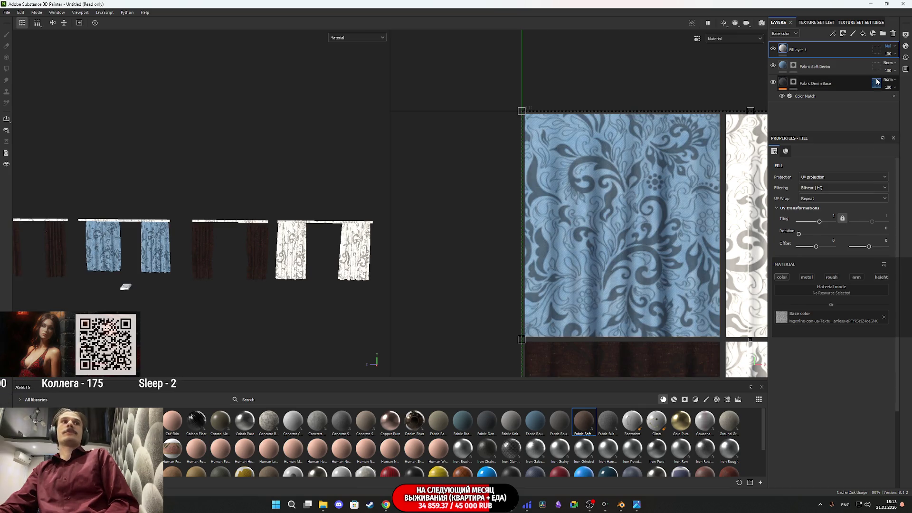
{"action": "scroll", "coordinate": [144, 257], "scroll_direction": "up", "scroll_amount": 3}
{"action": "scroll", "coordinate": [143, 256], "scroll_direction": "up", "scroll_amount": 5}
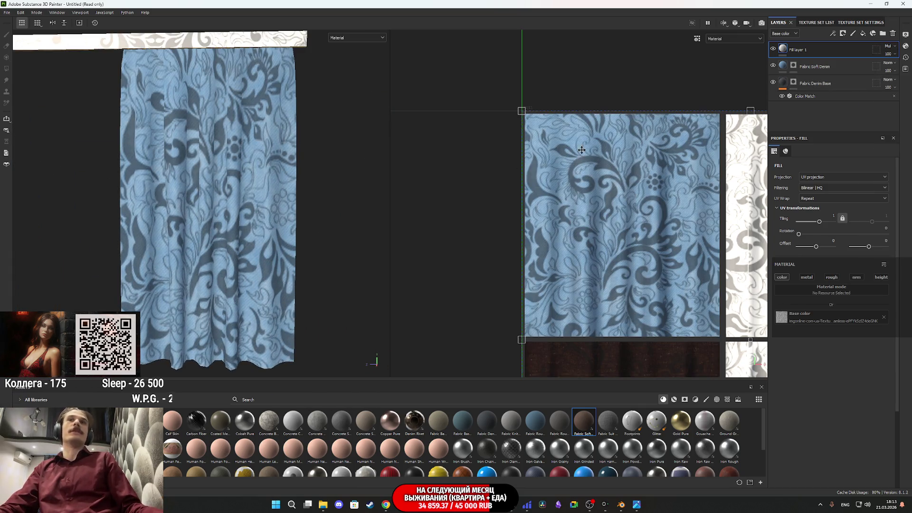
- Fade the floral layer to about 40 opacity and set its pattern tiling to 4
{"action": "left_click", "coordinate": [887, 54]}
{"action": "left_click_drag", "start_coordinate": [896, 68], "coordinate": [885, 67]}
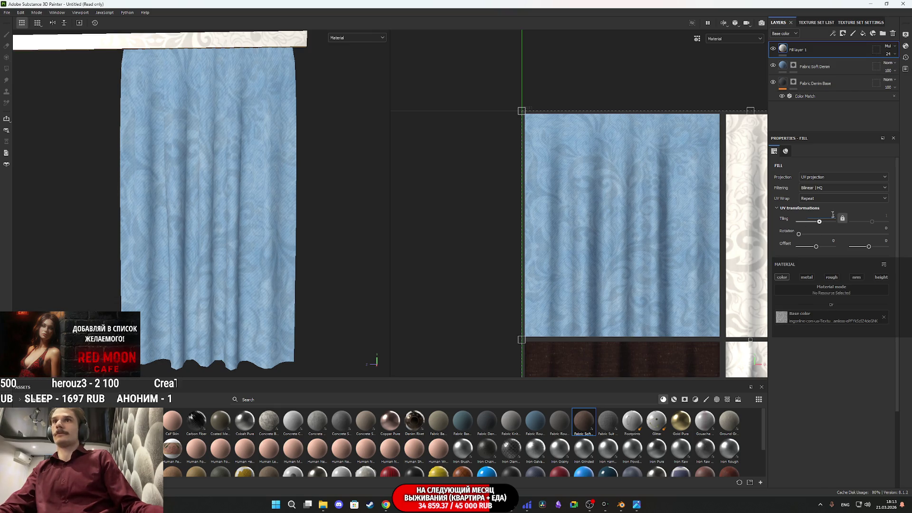
{"action": "key", "text": "Return"}
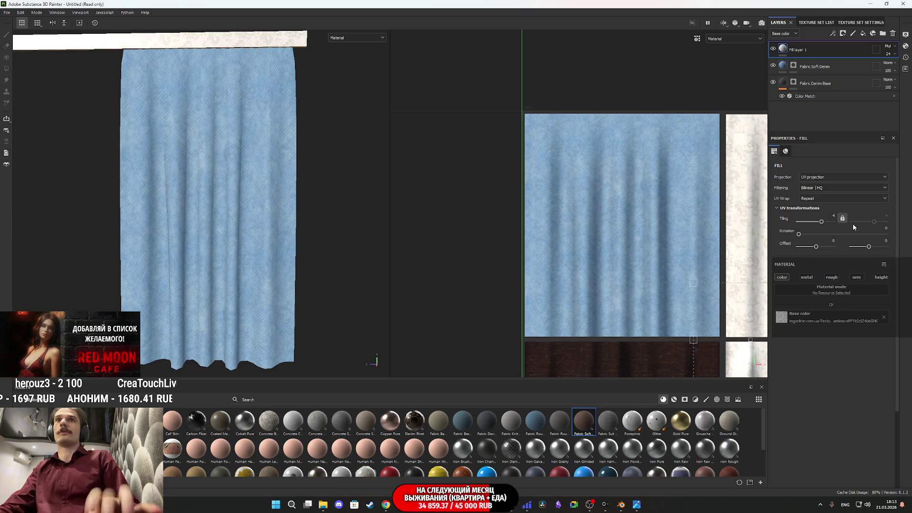
{"action": "scroll", "coordinate": [301, 229], "scroll_direction": "up", "scroll_amount": 3}
{"action": "mouse_move", "coordinate": [224, 248]}
{"action": "left_mouse_down", "text": "alt"}
{"action": "mouse_move", "coordinate": [252, 220]}
{"action": "mouse_move", "coordinate": [337, 230]}
{"action": "left_mouse_up", "text": "alt"}
{"action": "left_click", "coordinate": [888, 54]}
{"action": "left_click_drag", "start_coordinate": [881, 67], "coordinate": [898, 67]}
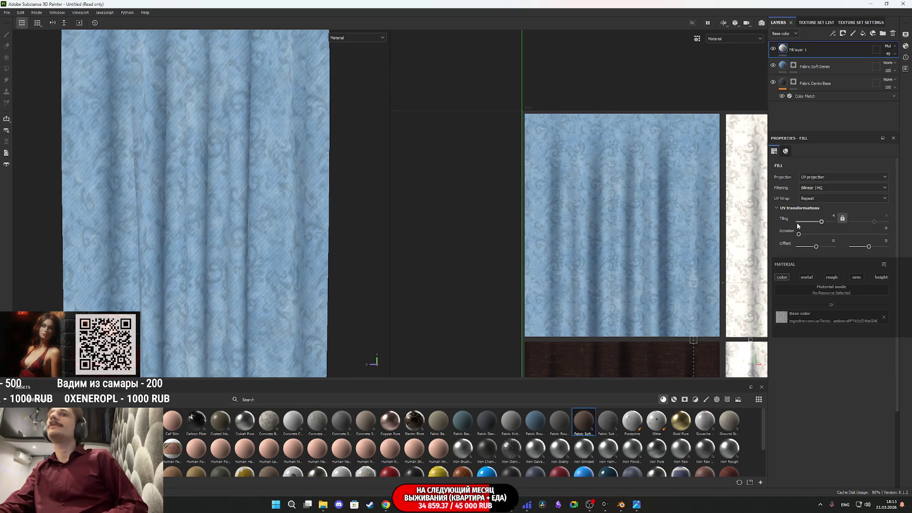
{"action": "right_click", "coordinate": [783, 47]}
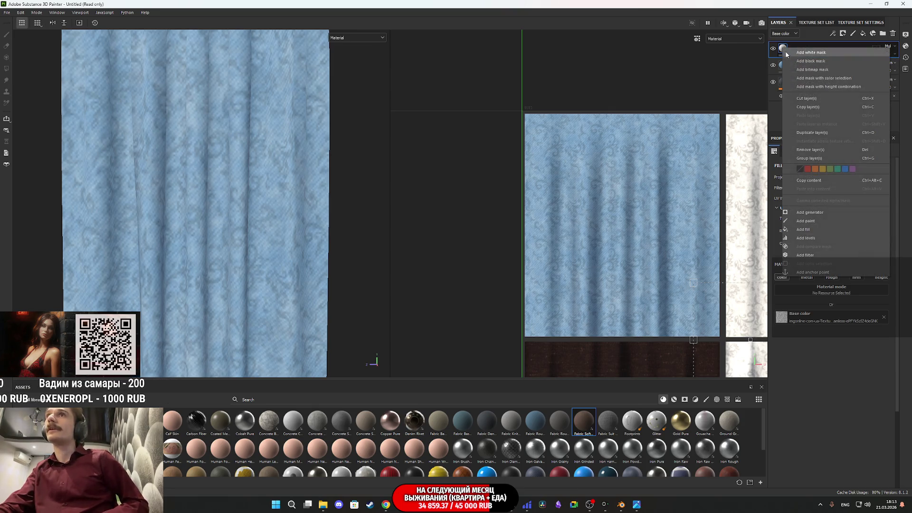
- Add an Invert filter to Fill layer 1
{"action": "left_click", "coordinate": [808, 255]}
{"action": "left_click", "coordinate": [823, 178]}
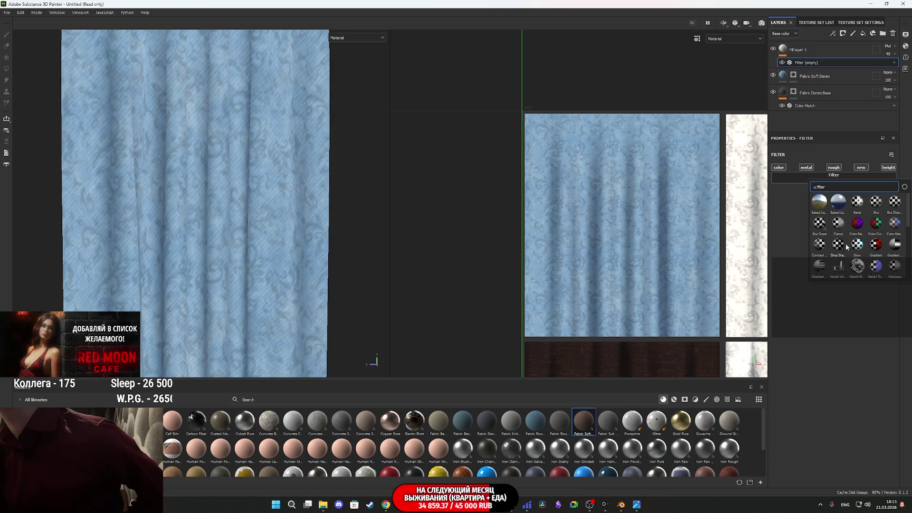
{"action": "scroll", "coordinate": [846, 245], "scroll_direction": "down", "scroll_amount": 3}
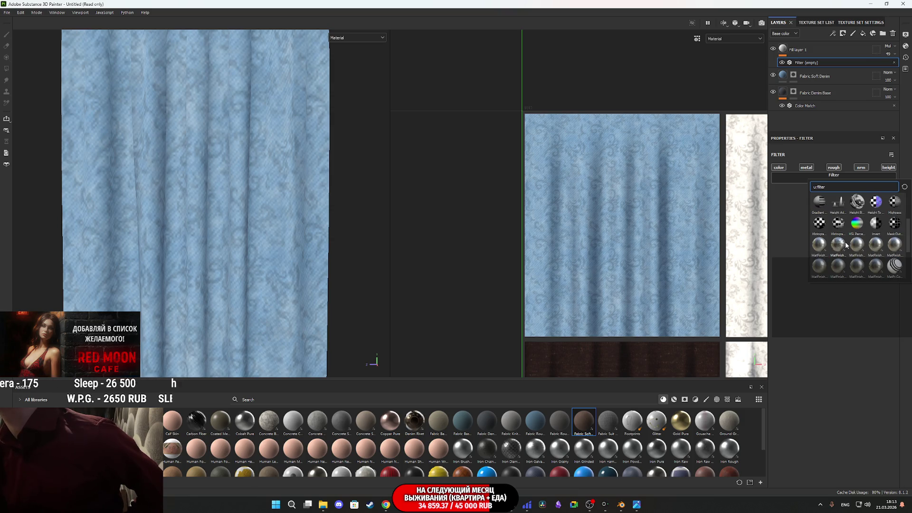
{"action": "left_click", "coordinate": [875, 223]}
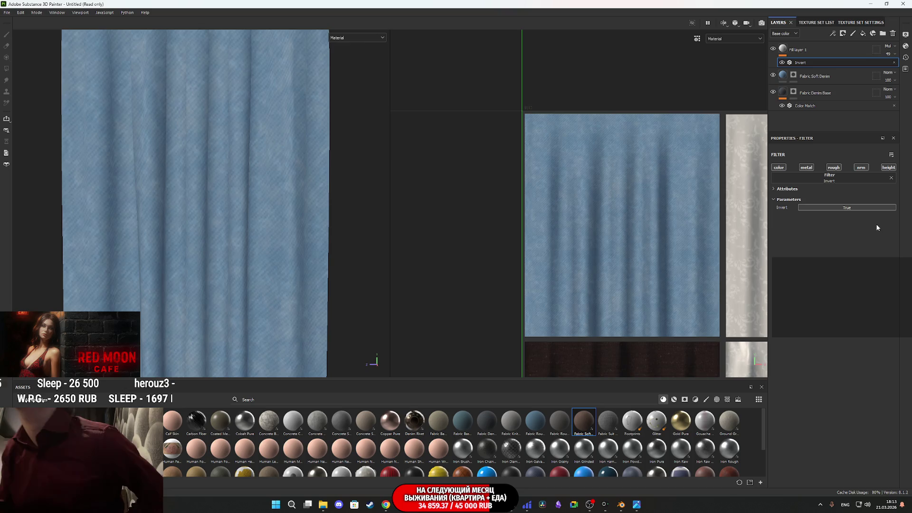
- Set Fill layer 1 to Screen blending at about 60 opacity
{"action": "left_click", "coordinate": [888, 54]}
{"action": "left_click_drag", "start_coordinate": [893, 67], "coordinate": [898, 66]}
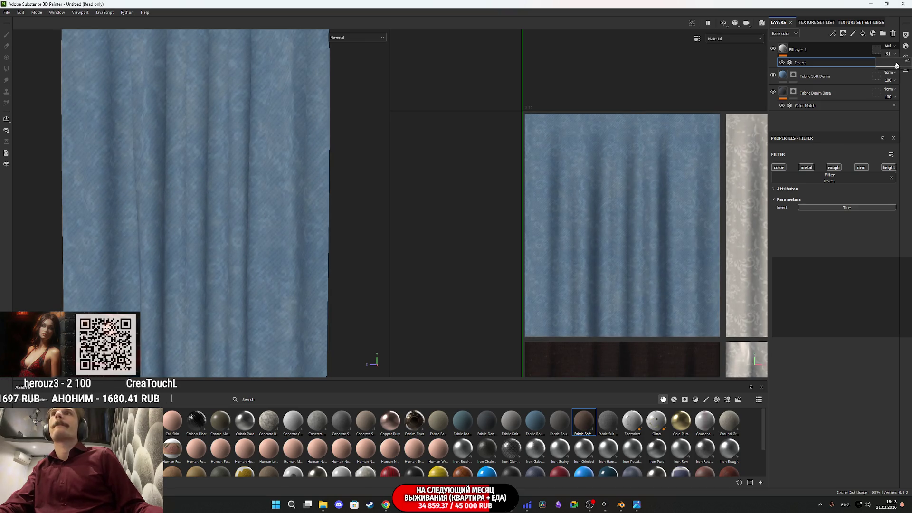
{"action": "left_click", "coordinate": [888, 46]}
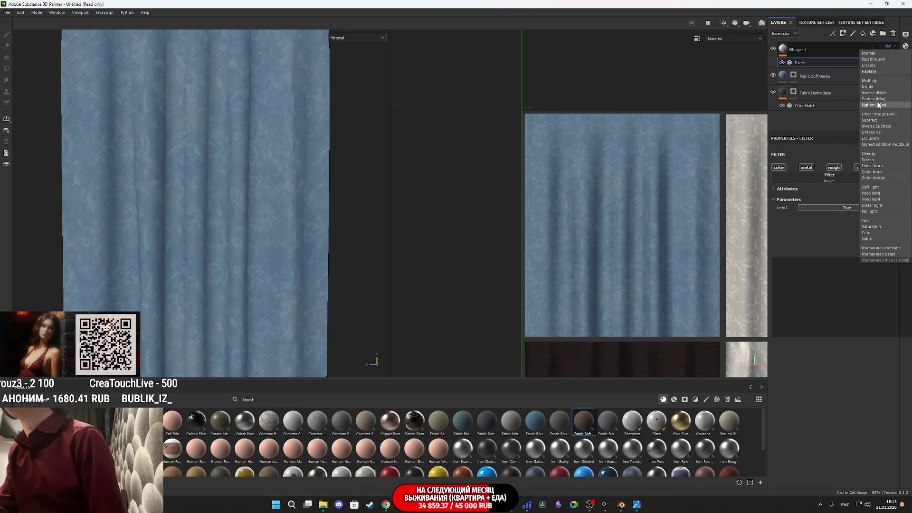
{"action": "left_click", "coordinate": [871, 160]}
{"action": "left_click_drag", "start_coordinate": [266, 223], "coordinate": [238, 232], "text": "alt"}
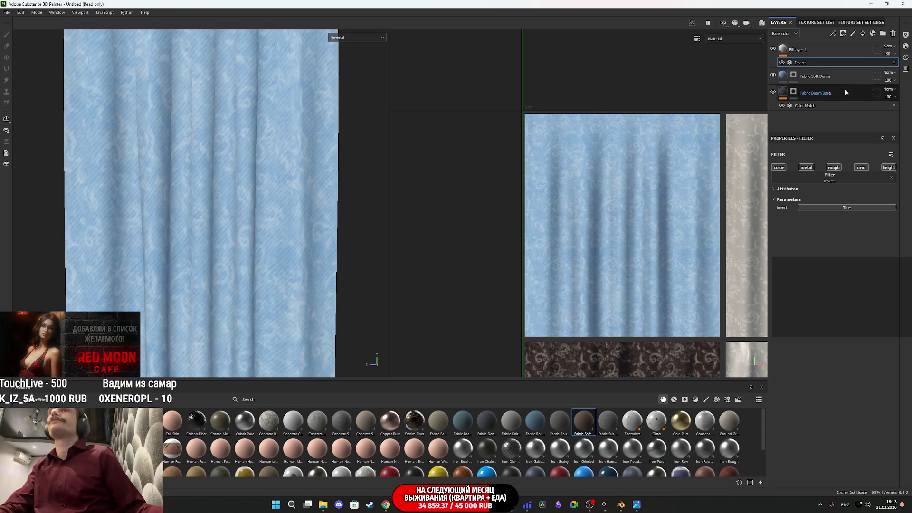
{"action": "left_click", "coordinate": [782, 51]}
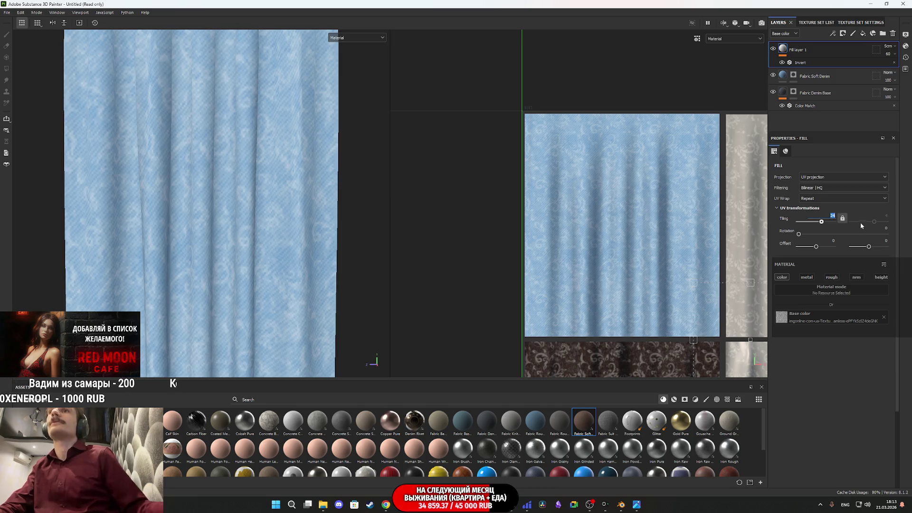
{"action": "key", "text": "Return"}
{"action": "scroll", "coordinate": [218, 273], "scroll_direction": "down", "scroll_amount": 3}
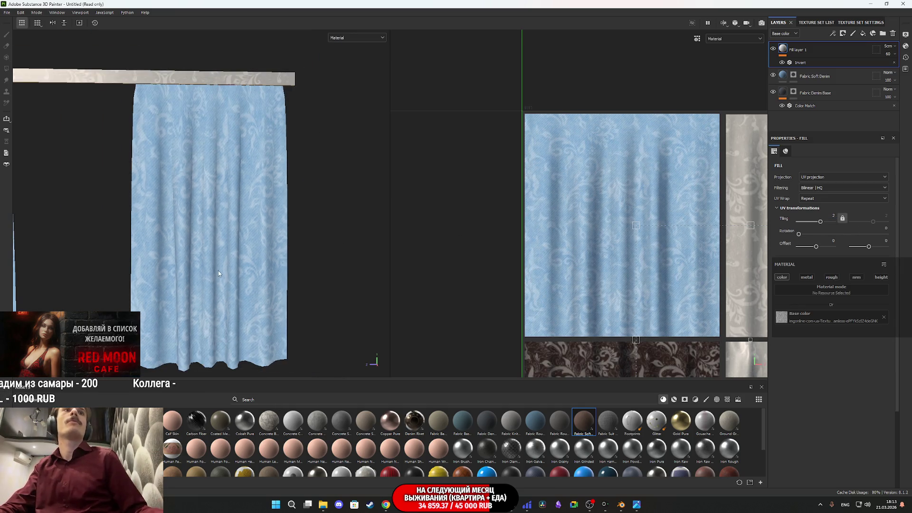
{"action": "scroll", "coordinate": [233, 260], "scroll_direction": "up", "scroll_amount": 1}
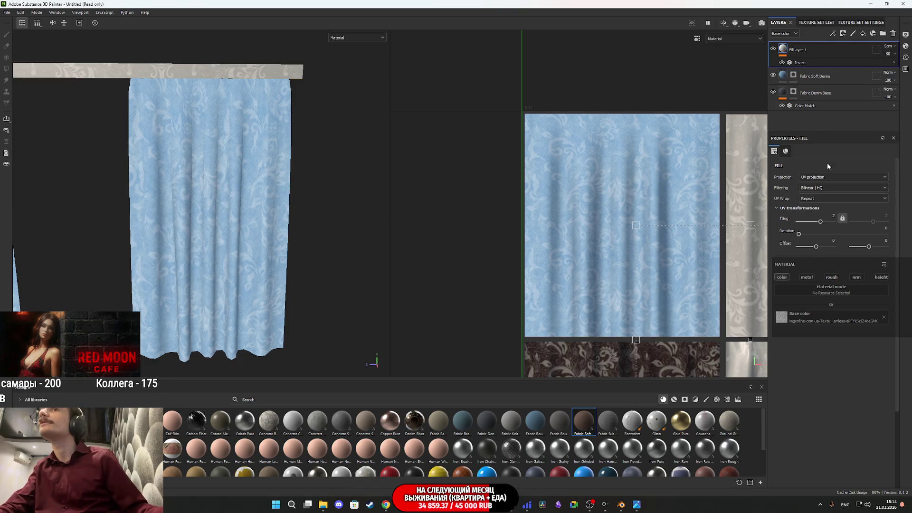
{"action": "double_click", "coordinate": [832, 217]}
{"action": "type", "text": "3"}
{"action": "key", "text": "Return"}
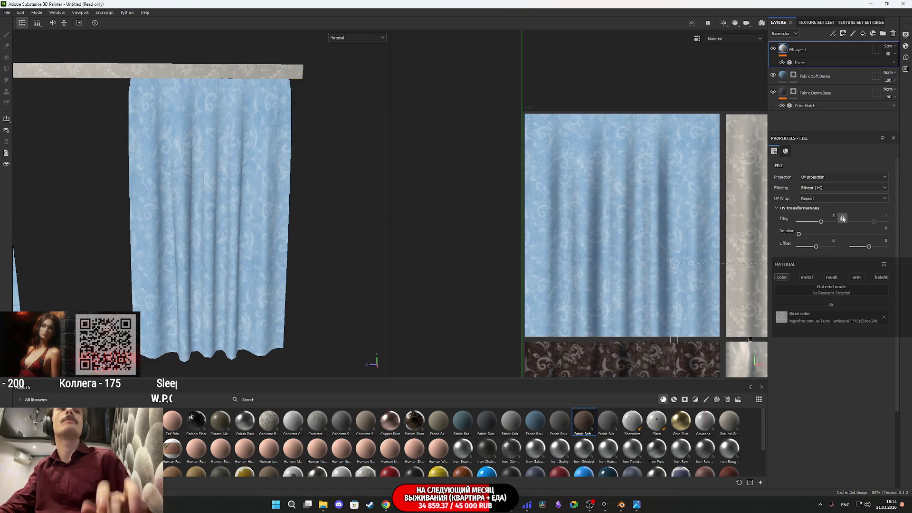
{"action": "scroll", "coordinate": [214, 222], "scroll_direction": "up", "scroll_amount": 3}
{"action": "mouse_move", "coordinate": [215, 222]}
{"action": "left_mouse_down", "text": "alt"}
{"action": "mouse_move", "coordinate": [263, 234]}
{"action": "mouse_move", "coordinate": [200, 244]}
{"action": "mouse_move", "coordinate": [379, 250]}
{"action": "mouse_move", "coordinate": [196, 244]}
{"action": "mouse_move", "coordinate": [229, 228]}
{"action": "mouse_move", "coordinate": [206, 237]}
{"action": "left_mouse_up", "text": "alt"}
{"action": "scroll", "coordinate": [199, 248], "scroll_direction": "down", "scroll_amount": 3}
{"action": "scroll", "coordinate": [163, 244], "scroll_direction": "up", "scroll_amount": 5}
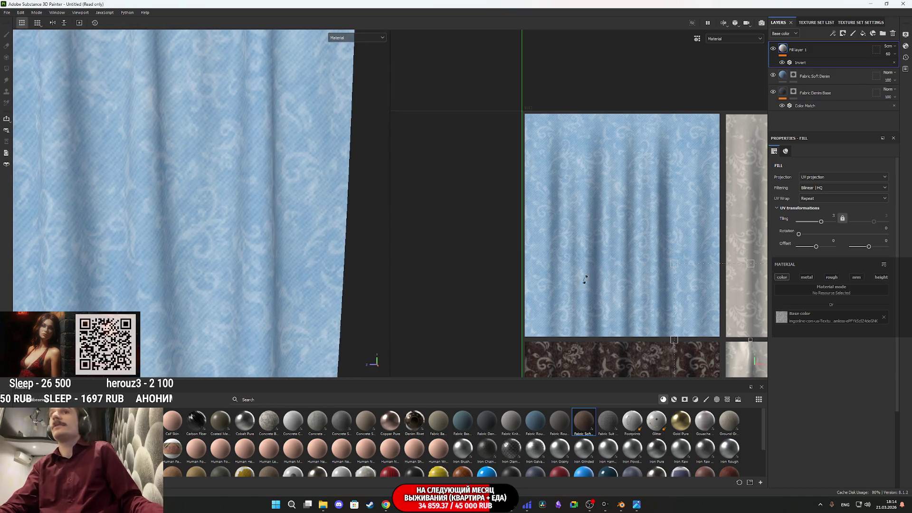
{"action": "mouse_move", "coordinate": [637, 505]}
{"action": "mouse_move", "coordinate": [638, 475]}
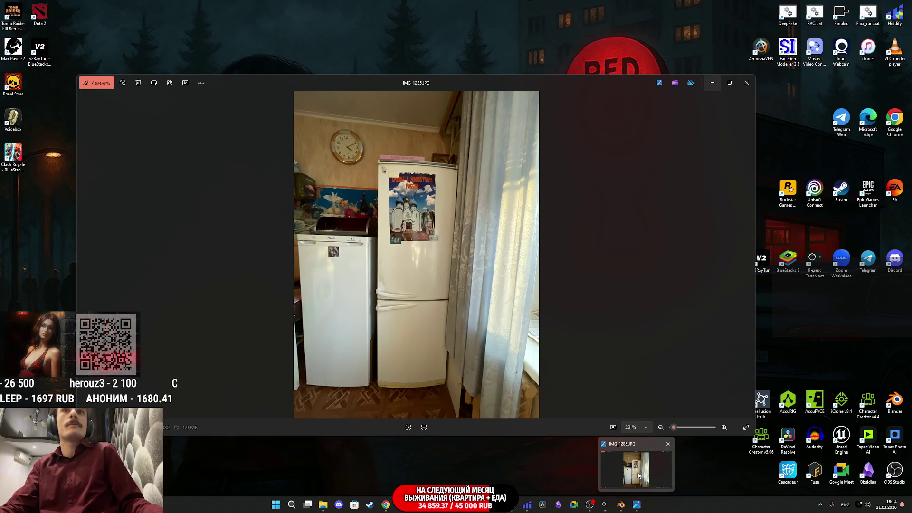
{"action": "scroll", "coordinate": [195, 263], "scroll_direction": "down", "scroll_amount": 5}
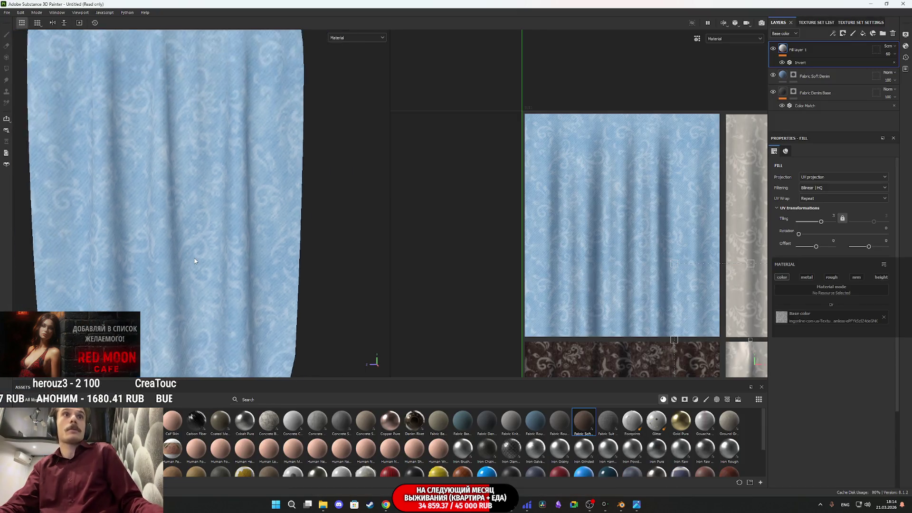
{"action": "mouse_move", "coordinate": [195, 262]}
{"action": "left_mouse_down", "text": "alt"}
{"action": "mouse_move", "coordinate": [211, 240]}
{"action": "mouse_move", "coordinate": [199, 250]}
{"action": "mouse_move", "coordinate": [205, 268]}
{"action": "left_mouse_up", "text": "alt"}
- Give Fill layer 1 a black mask, polygon-fill the curtain, and add an Invert effect
{"action": "right_click", "coordinate": [785, 51]}
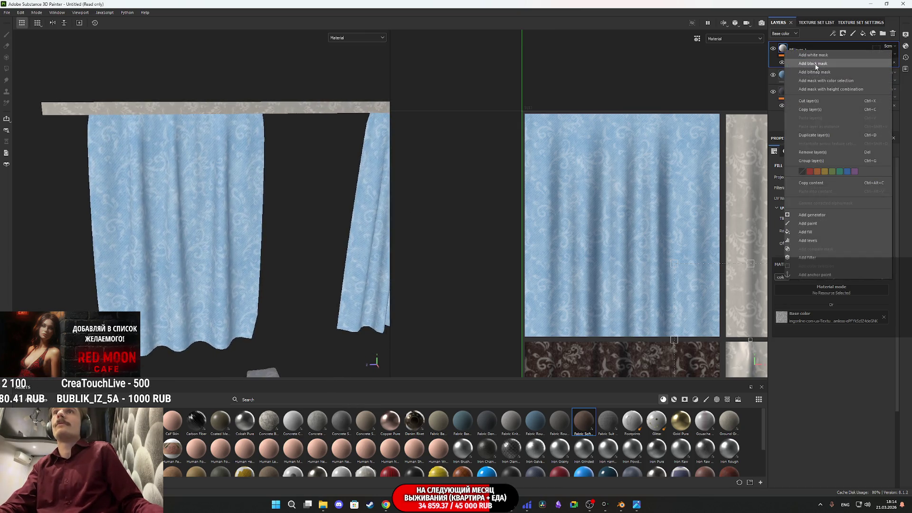
{"action": "left_click", "coordinate": [813, 64]}
{"action": "mouse_move", "coordinate": [719, 331]}
{"action": "left_mouse_down"}
{"action": "mouse_move", "coordinate": [654, 247]}
{"action": "mouse_move", "coordinate": [526, 124]}
{"action": "left_mouse_up"}
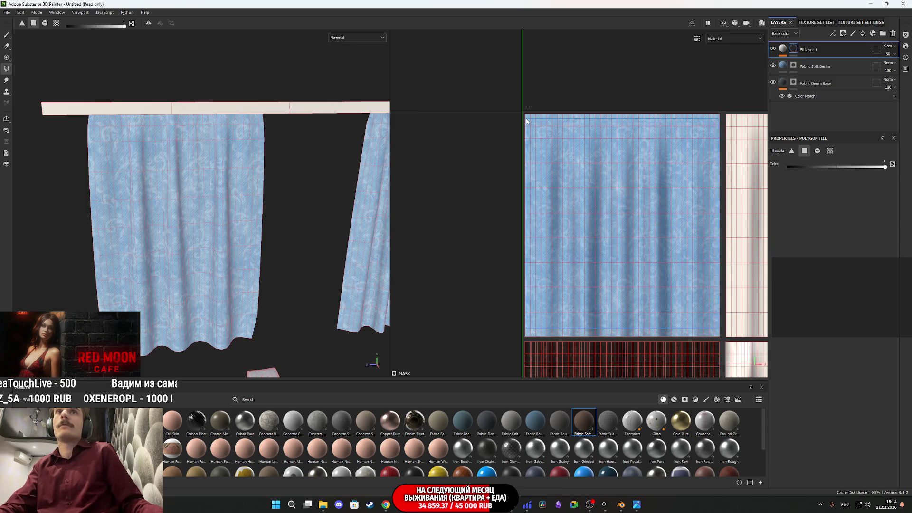
{"action": "right_click", "coordinate": [793, 49]}
{"action": "left_click", "coordinate": [816, 76]}
{"action": "left_click", "coordinate": [783, 50]}
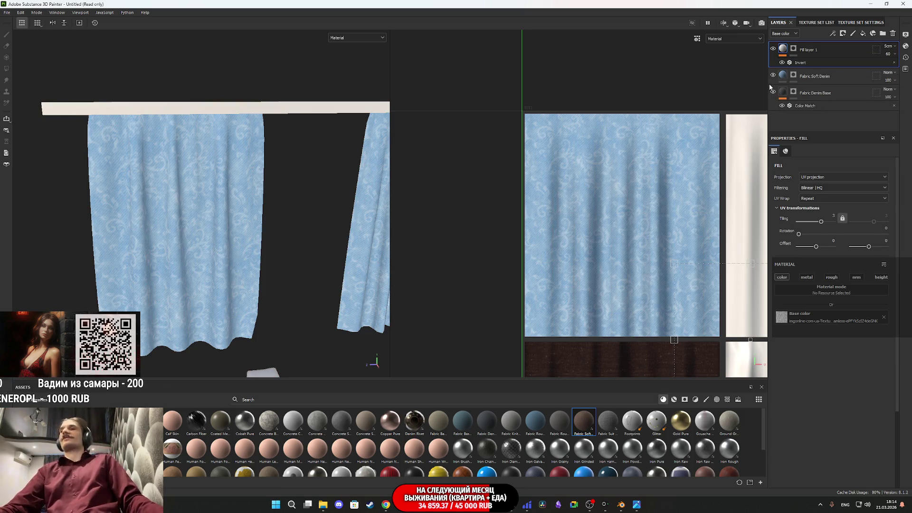
- Inspect all the curtains side by side, then bring up the reference photo IMG_5285.JPG
{"action": "mouse_move", "coordinate": [246, 260]}
{"action": "left_mouse_down", "text": "alt"}
{"action": "mouse_move", "coordinate": [321, 252]}
{"action": "mouse_move", "coordinate": [326, 220]}
{"action": "mouse_move", "coordinate": [321, 230]}
{"action": "mouse_move", "coordinate": [185, 258]}
{"action": "mouse_move", "coordinate": [226, 260]}
{"action": "mouse_move", "coordinate": [234, 249]}
{"action": "mouse_move", "coordinate": [225, 266]}
{"action": "mouse_move", "coordinate": [270, 226]}
{"action": "mouse_move", "coordinate": [238, 175]}
{"action": "mouse_move", "coordinate": [247, 178]}
{"action": "mouse_move", "coordinate": [254, 300]}
{"action": "mouse_move", "coordinate": [246, 255]}
{"action": "mouse_move", "coordinate": [223, 249]}
{"action": "mouse_move", "coordinate": [246, 272]}
{"action": "mouse_move", "coordinate": [434, 228]}
{"action": "mouse_move", "coordinate": [419, 247]}
{"action": "mouse_move", "coordinate": [260, 236]}
{"action": "mouse_move", "coordinate": [271, 240]}
{"action": "mouse_move", "coordinate": [105, 259]}
{"action": "left_mouse_up", "text": "alt"}
{"action": "scroll", "coordinate": [247, 255], "scroll_direction": "down", "scroll_amount": 2}
{"action": "scroll", "coordinate": [259, 244], "scroll_direction": "down", "scroll_amount": 2}
{"action": "mouse_move", "coordinate": [207, 255]}
{"action": "left_mouse_down", "text": "alt"}
{"action": "mouse_move", "coordinate": [70, 250]}
{"action": "mouse_move", "coordinate": [550, 212]}
{"action": "mouse_move", "coordinate": [196, 248]}
{"action": "mouse_move", "coordinate": [86, 249]}
{"action": "left_mouse_up", "text": "alt"}
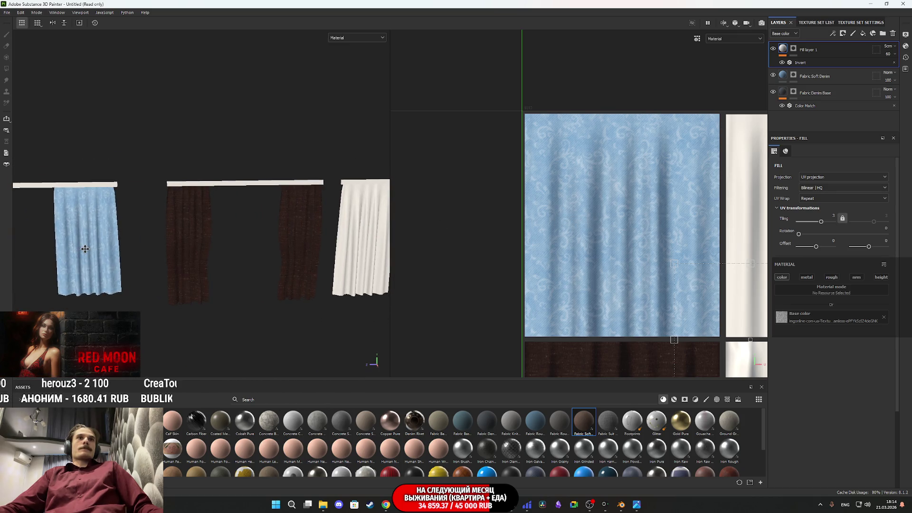
{"action": "scroll", "coordinate": [300, 211], "scroll_direction": "up", "scroll_amount": 2}
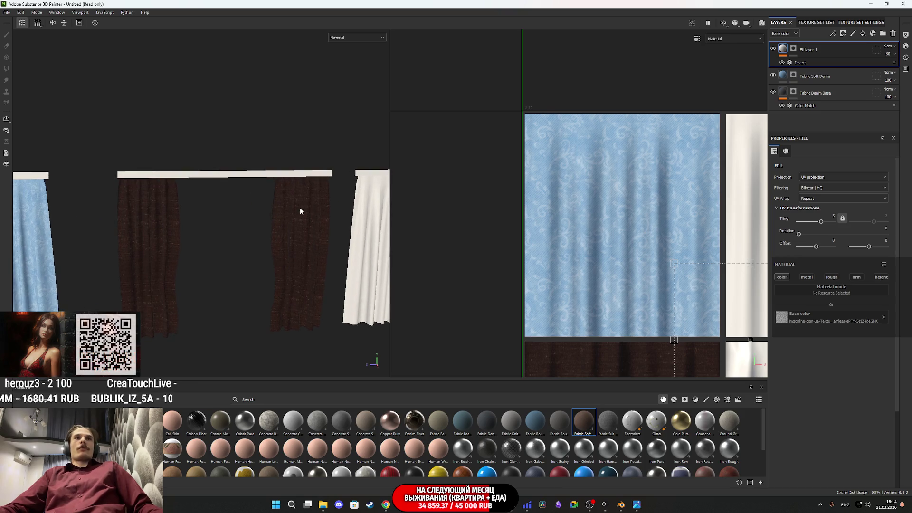
{"action": "scroll", "coordinate": [300, 211], "scroll_direction": "down", "scroll_amount": 2}
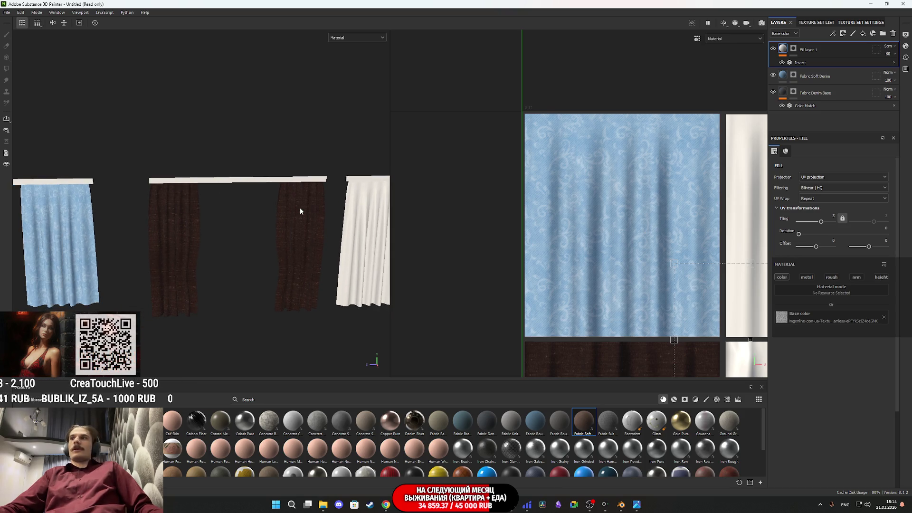
{"action": "mouse_move", "coordinate": [300, 211]}
{"action": "left_mouse_down", "text": "alt"}
{"action": "mouse_move", "coordinate": [598, 188]}
{"action": "mouse_move", "coordinate": [464, 204]}
{"action": "mouse_move", "coordinate": [207, 212]}
{"action": "mouse_move", "coordinate": [221, 197]}
{"action": "mouse_move", "coordinate": [739, 189]}
{"action": "mouse_move", "coordinate": [735, 207]}
{"action": "mouse_move", "coordinate": [234, 225]}
{"action": "left_mouse_up", "text": "alt"}
{"action": "middle_click_drag", "start_coordinate": [235, 225], "coordinate": [162, 220], "text": "alt"}
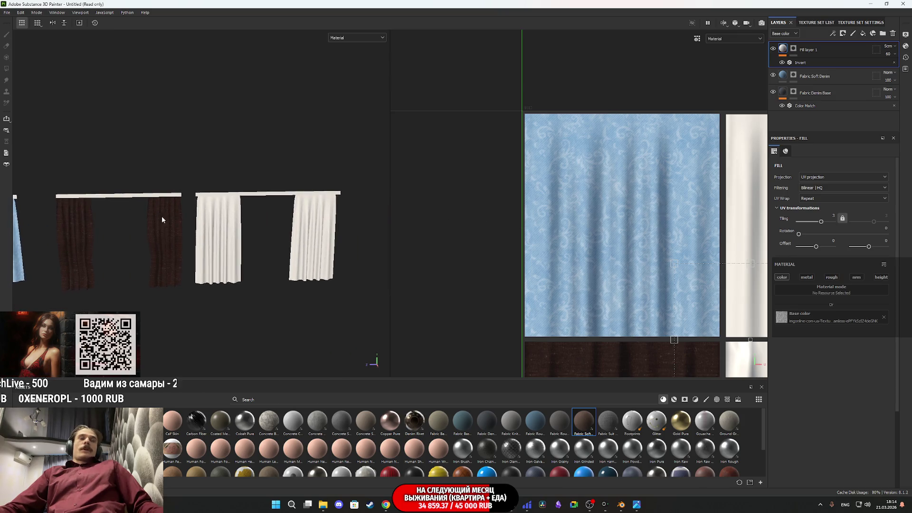
{"action": "scroll", "coordinate": [224, 244], "scroll_direction": "up", "scroll_amount": 2}
{"action": "scroll", "coordinate": [224, 244], "scroll_direction": "up", "scroll_amount": 2}
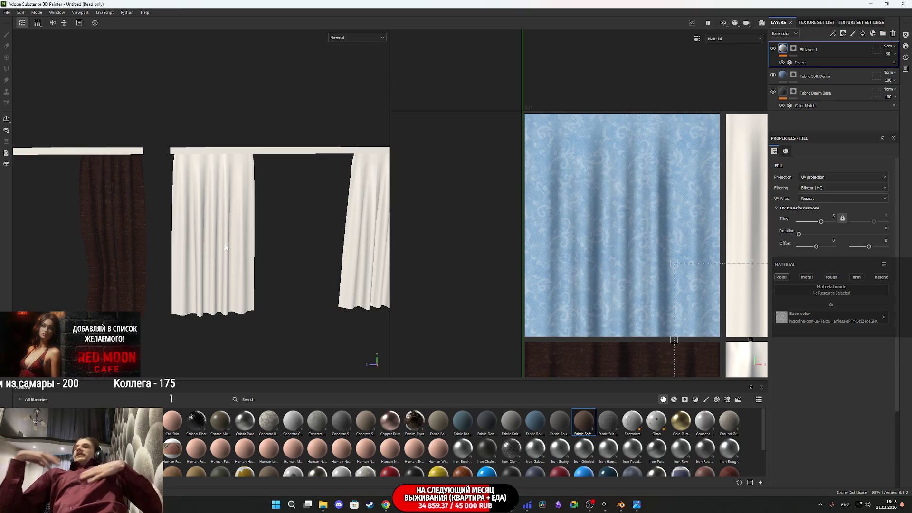
{"action": "mouse_move", "coordinate": [637, 504]}
{"action": "left_click", "coordinate": [628, 458]}
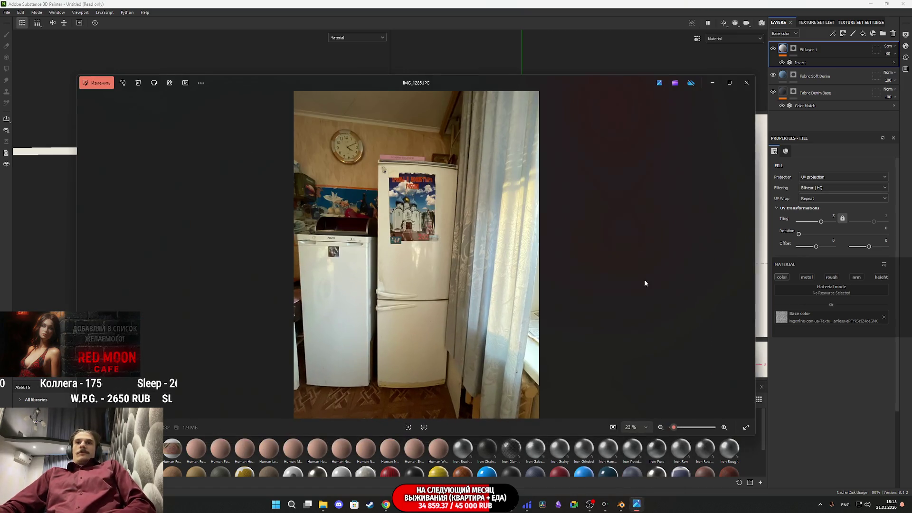
- Close the photo and browse Downloads › Telegram Desktop down to the IMG_11xx photos
{"action": "left_click", "coordinate": [746, 83]}
{"action": "left_click", "coordinate": [331, 509]}
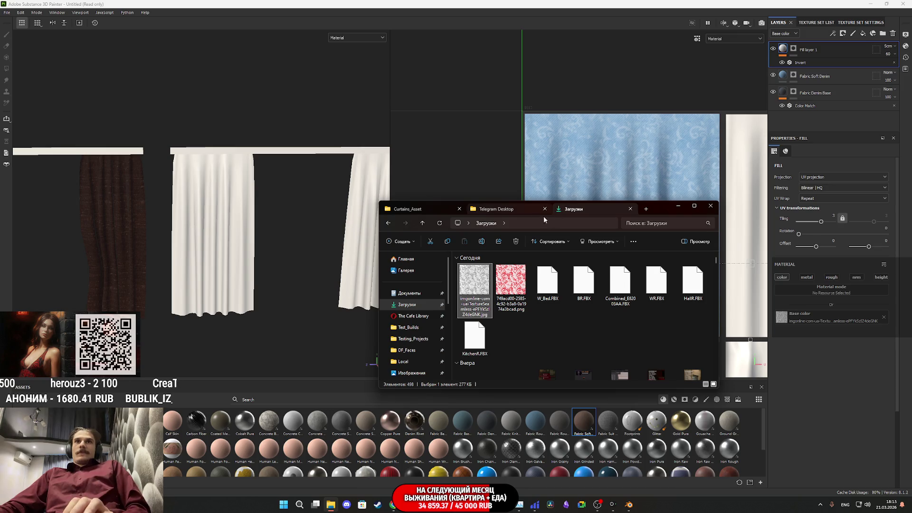
{"action": "left_click", "coordinate": [496, 209]}
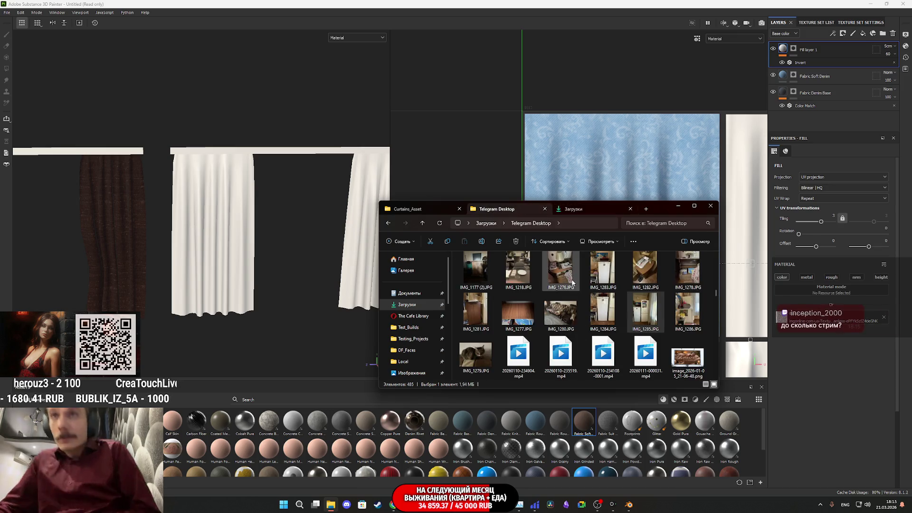
{"action": "scroll", "coordinate": [588, 320], "scroll_direction": "down", "scroll_amount": 5}
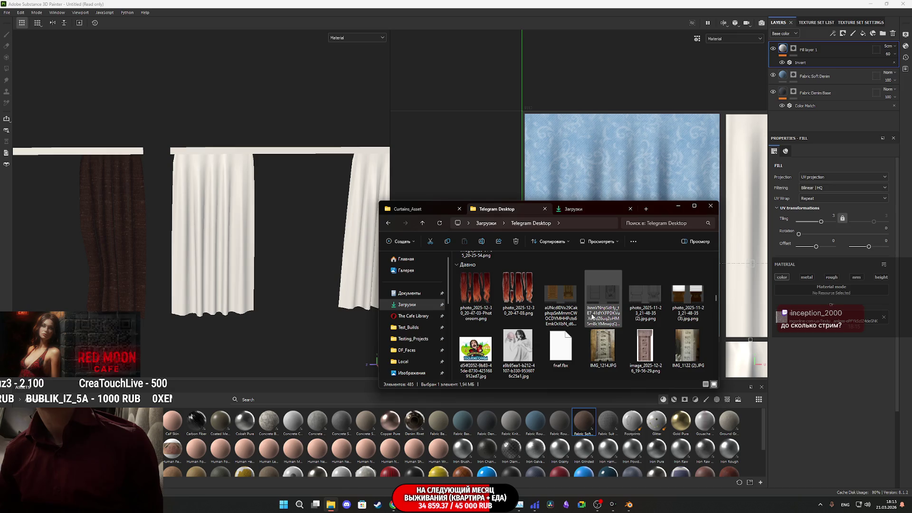
{"action": "scroll", "coordinate": [592, 316], "scroll_direction": "down", "scroll_amount": 3}
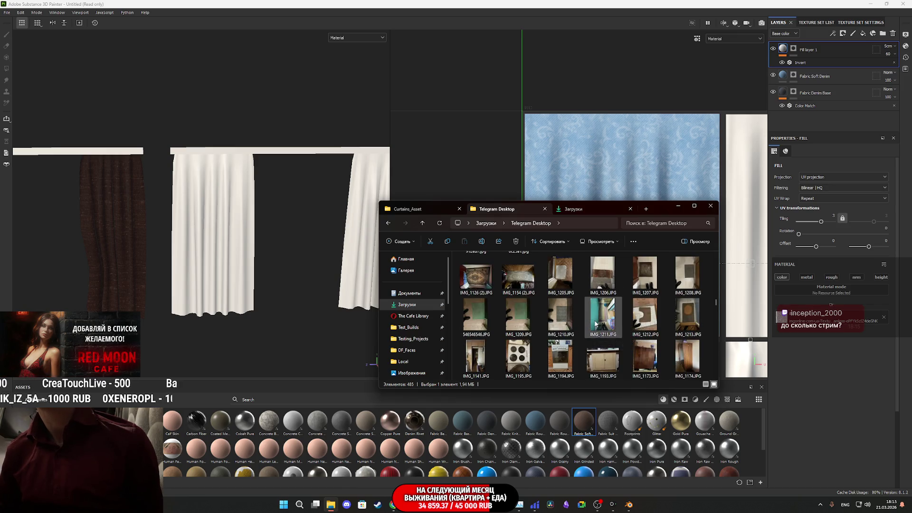
{"action": "scroll", "coordinate": [595, 323], "scroll_direction": "down", "scroll_amount": 3}
{"action": "scroll", "coordinate": [595, 325], "scroll_direction": "down", "scroll_amount": 2}
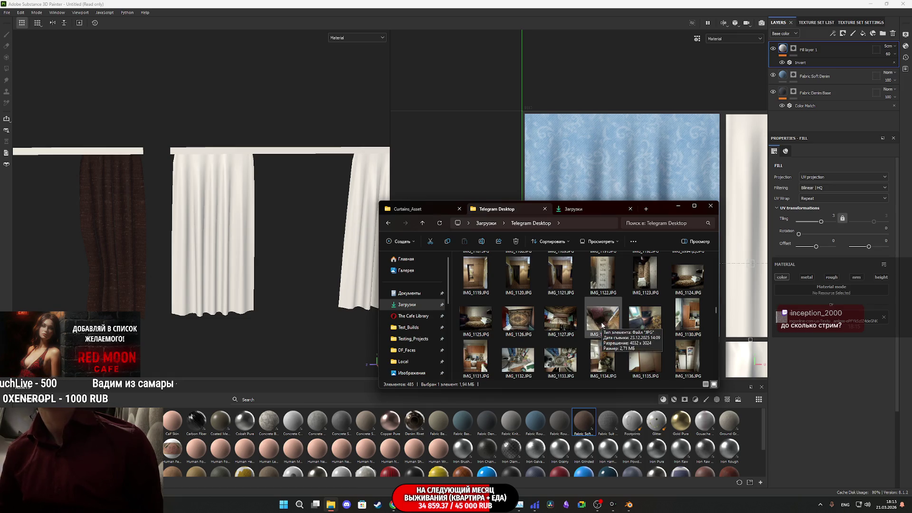
- Open IMG_1129.JPG and zoom in on the window curtains, then return to Substance Painter
{"action": "double_click", "coordinate": [645, 318]}
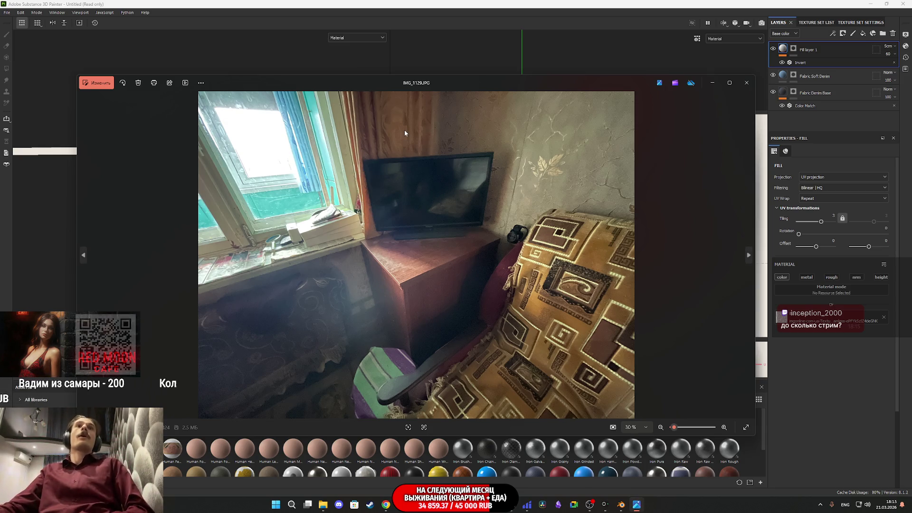
{"action": "scroll", "coordinate": [404, 132], "scroll_direction": "up", "scroll_amount": 2}
{"action": "scroll", "coordinate": [405, 132], "scroll_direction": "up", "scroll_amount": 1}
{"action": "left_click_drag", "start_coordinate": [401, 156], "coordinate": [422, 271]}
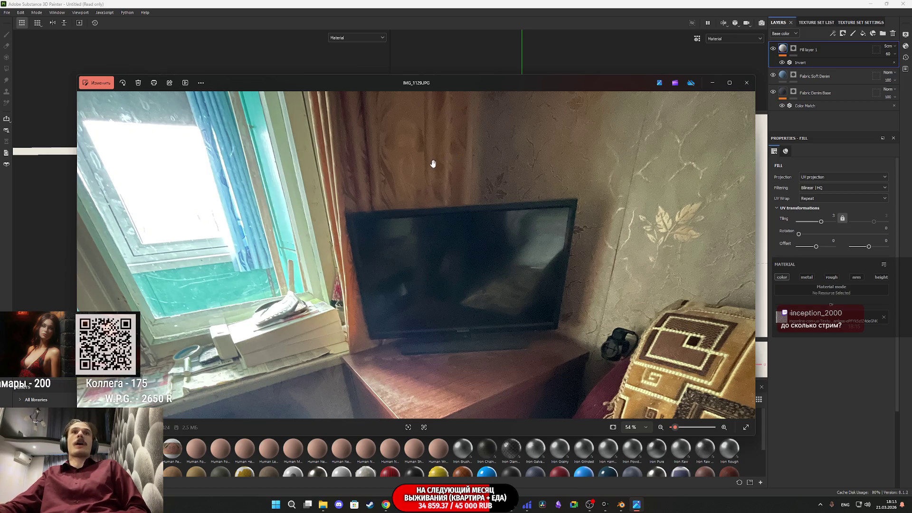
{"action": "scroll", "coordinate": [433, 160], "scroll_direction": "up", "scroll_amount": 1}
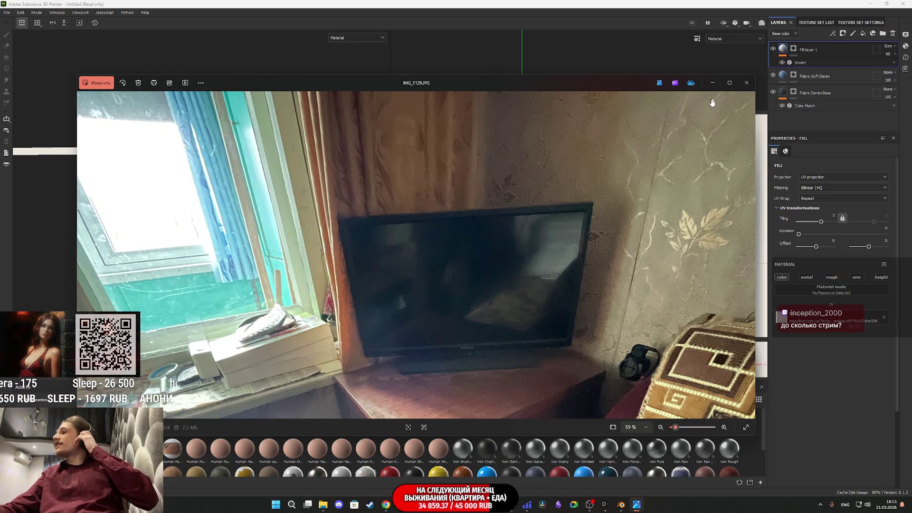
{"action": "mouse_move", "coordinate": [620, 510]}
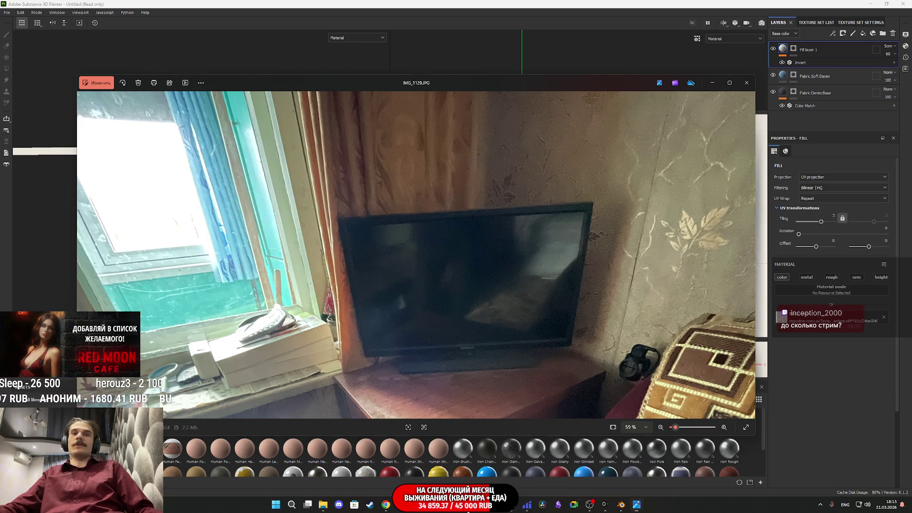
{"action": "left_click", "coordinate": [464, 504]}
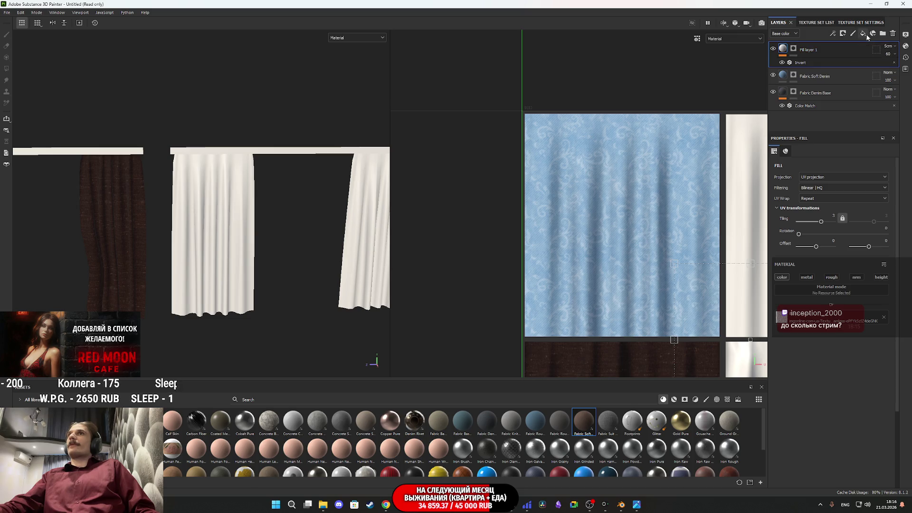
- Place a copy of Fabric Denim Base above Fabric Soft Denim and add a black mask
{"action": "left_click", "coordinate": [847, 75]}
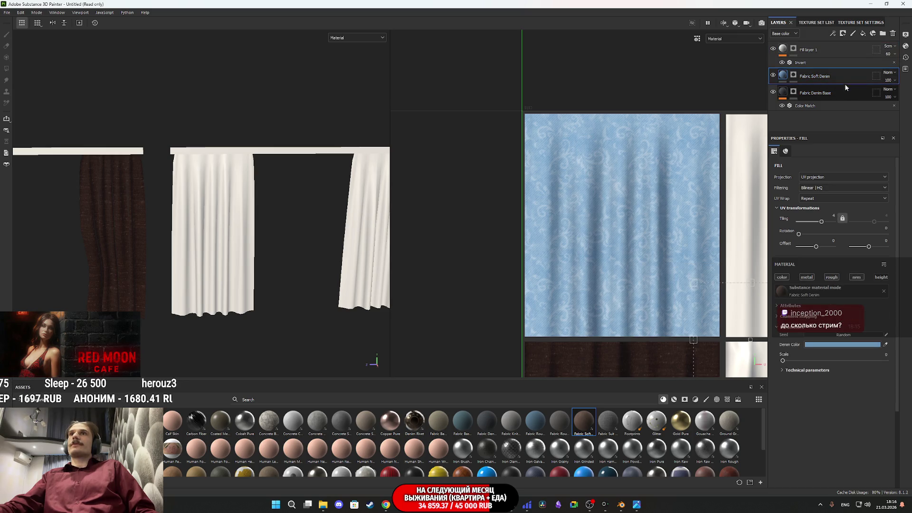
{"action": "left_click", "coordinate": [847, 90]}
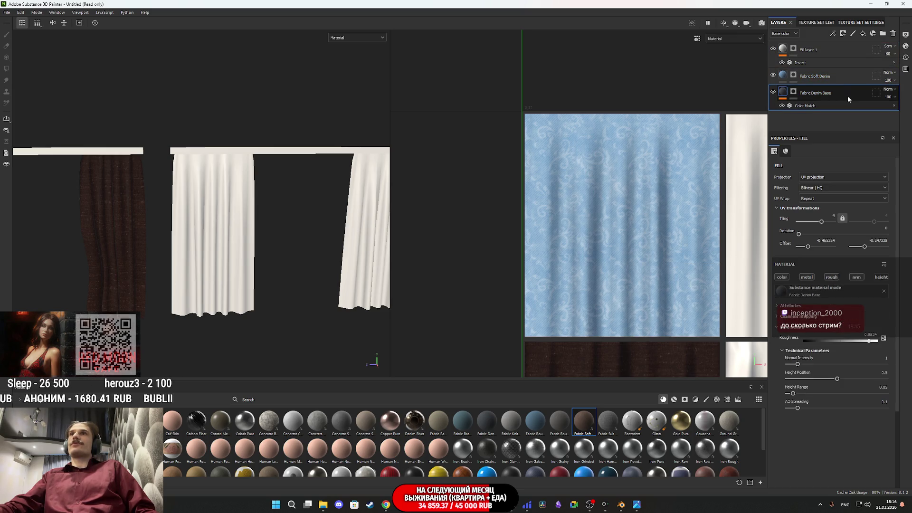
{"action": "left_click_drag", "start_coordinate": [847, 96], "coordinate": [843, 73]}
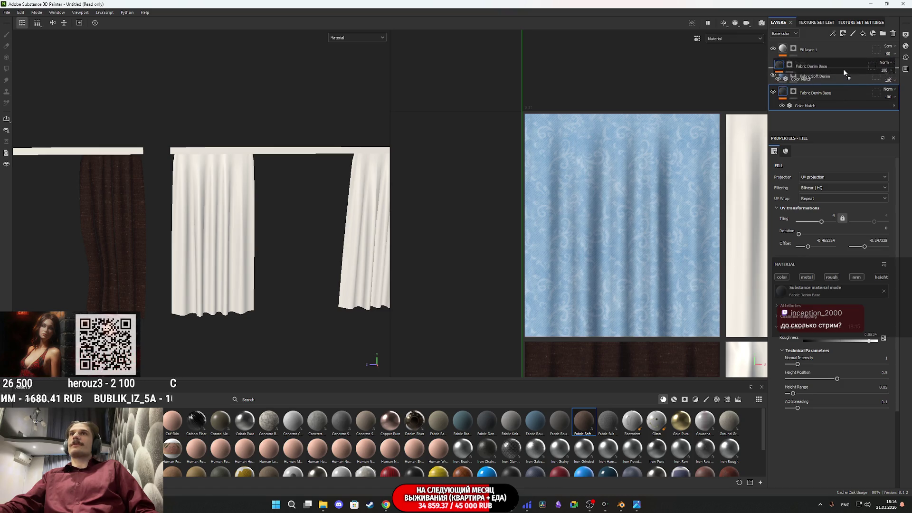
{"action": "right_click", "coordinate": [791, 78]}
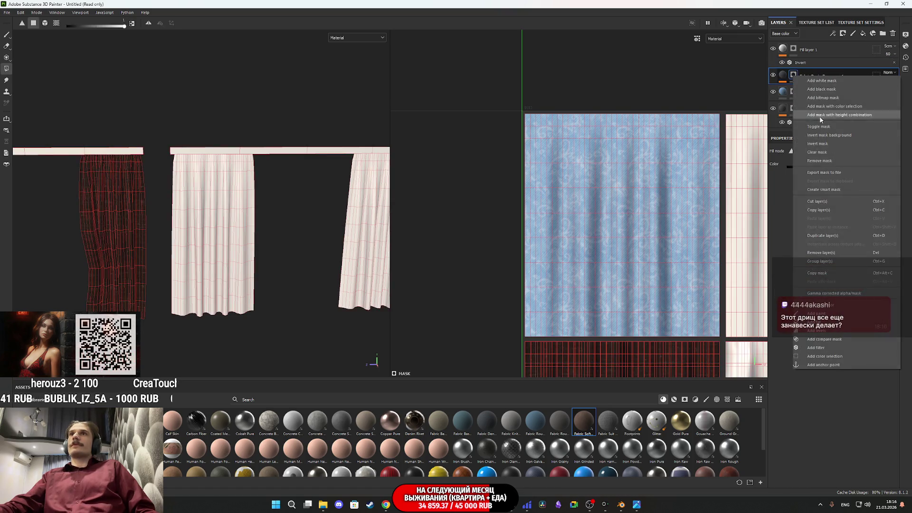
{"action": "left_click", "coordinate": [824, 152]}
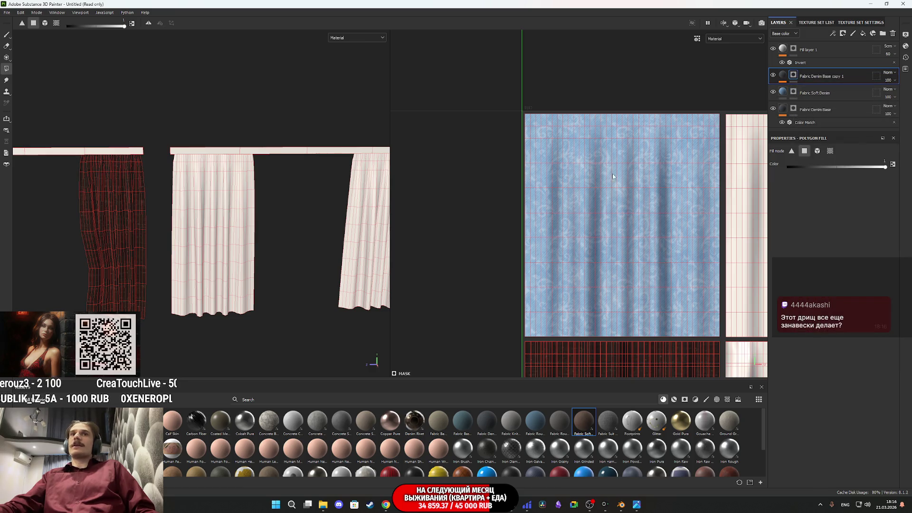
- Polygon-fill the copy's mask over the brown curtain faces, including their white tops
{"action": "scroll", "coordinate": [333, 264], "scroll_direction": "down", "scroll_amount": 2}
{"action": "middle_click_drag", "start_coordinate": [333, 264], "coordinate": [207, 265]}
{"action": "left_click_drag", "start_coordinate": [322, 304], "coordinate": [231, 221]}
{"action": "mouse_move", "coordinate": [311, 235]}
{"action": "left_mouse_down"}
{"action": "mouse_move", "coordinate": [276, 204]}
{"action": "mouse_move", "coordinate": [232, 196]}
{"action": "left_mouse_up"}
{"action": "middle_click_drag", "start_coordinate": [680, 178], "coordinate": [498, 213]}
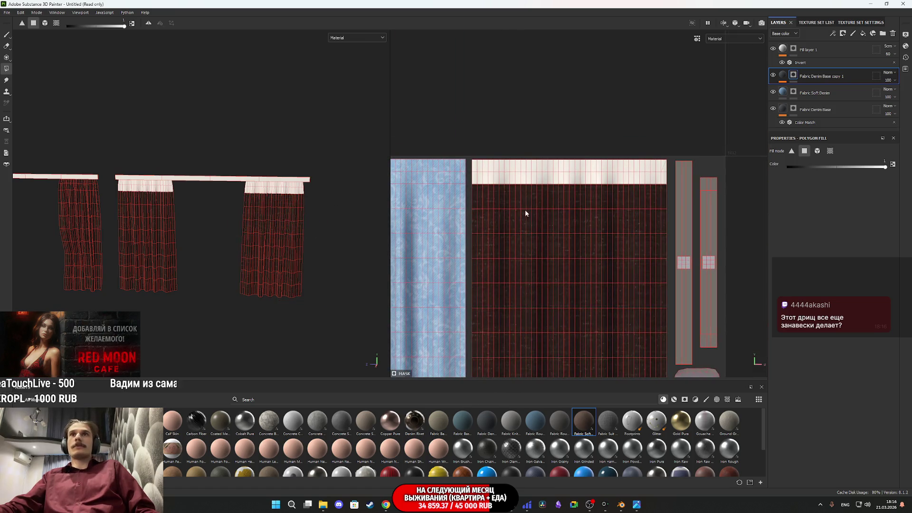
{"action": "left_click_drag", "start_coordinate": [664, 174], "coordinate": [482, 171]}
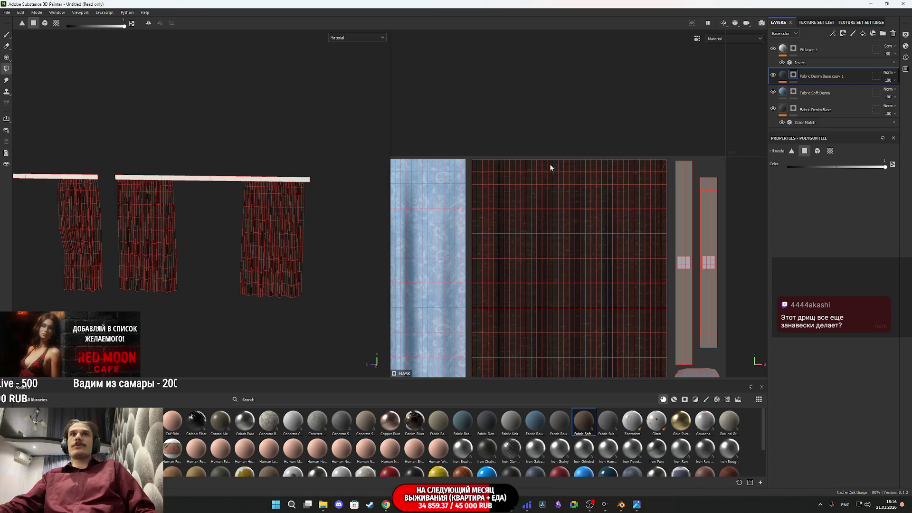
{"action": "left_click", "coordinate": [782, 75]}
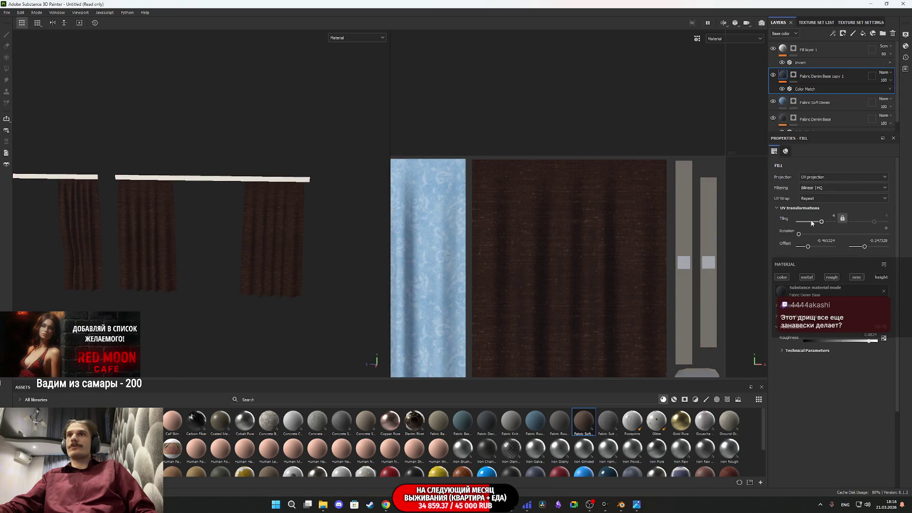
- Set the Color Match target colour on 'Fabric Denim Base copy 1' to a warm red-brown
{"action": "left_click", "coordinate": [805, 89]}
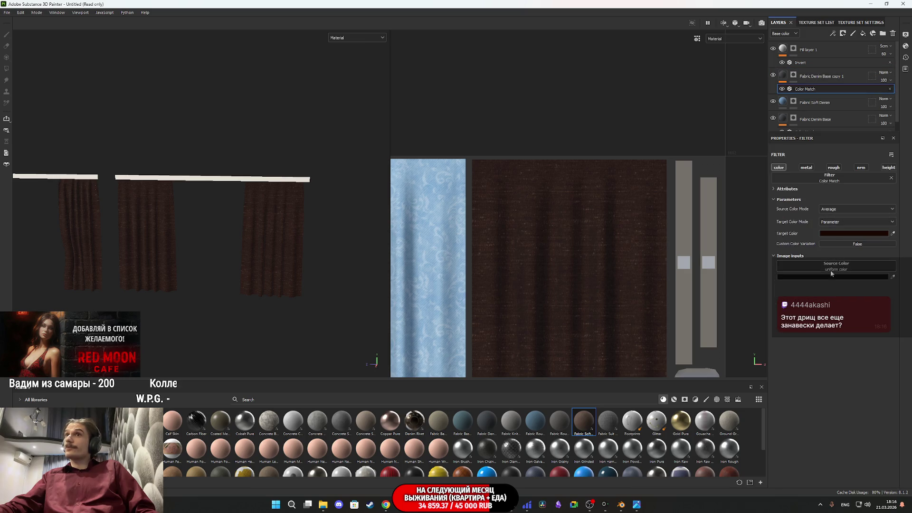
{"action": "left_click", "coordinate": [835, 234]}
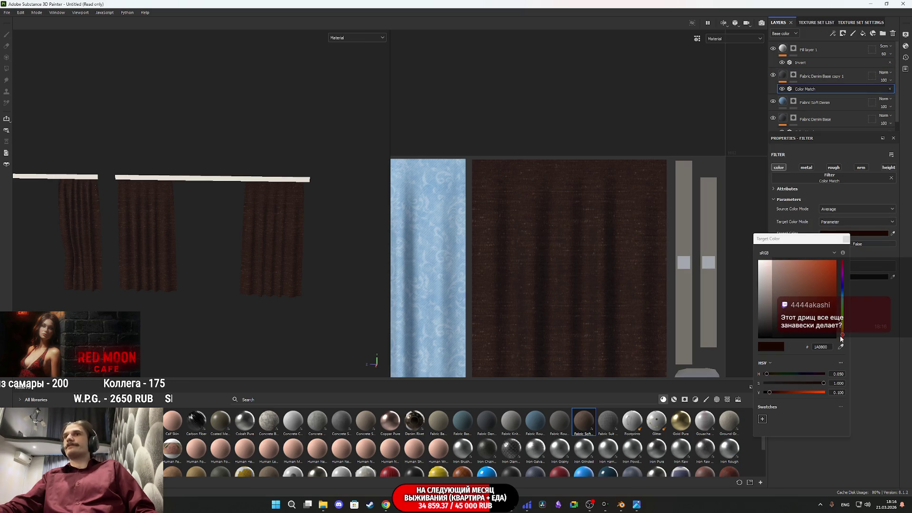
{"action": "left_click_drag", "start_coordinate": [770, 392], "coordinate": [784, 391]}
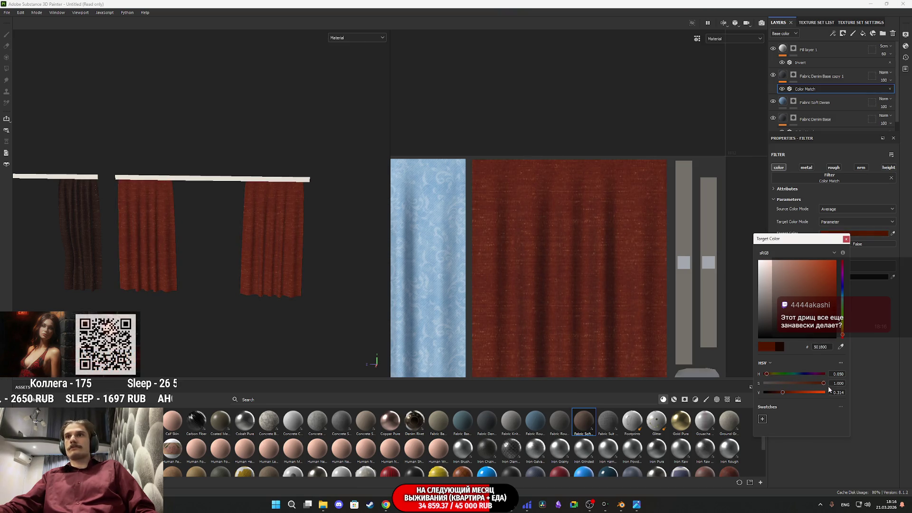
{"action": "left_click_drag", "start_coordinate": [823, 383], "coordinate": [800, 383]}
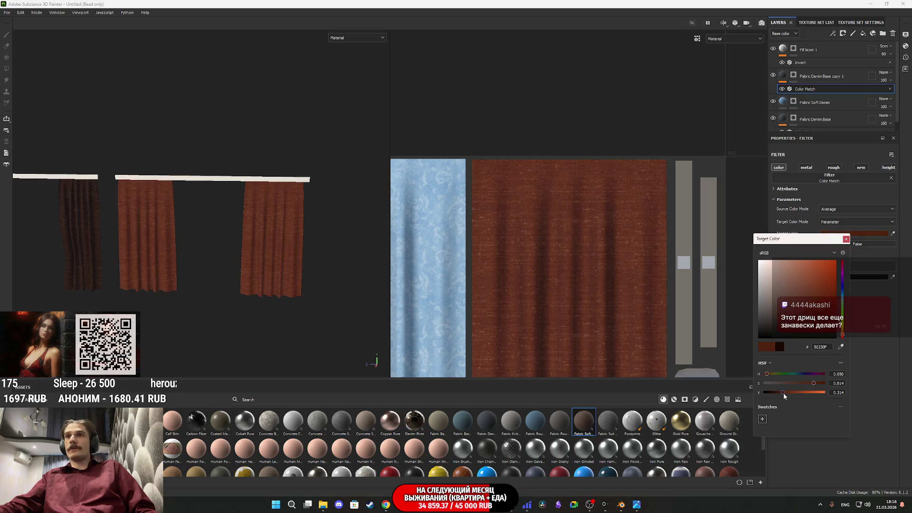
{"action": "left_click_drag", "start_coordinate": [783, 393], "coordinate": [781, 394]}
{"action": "mouse_move", "coordinate": [636, 504]}
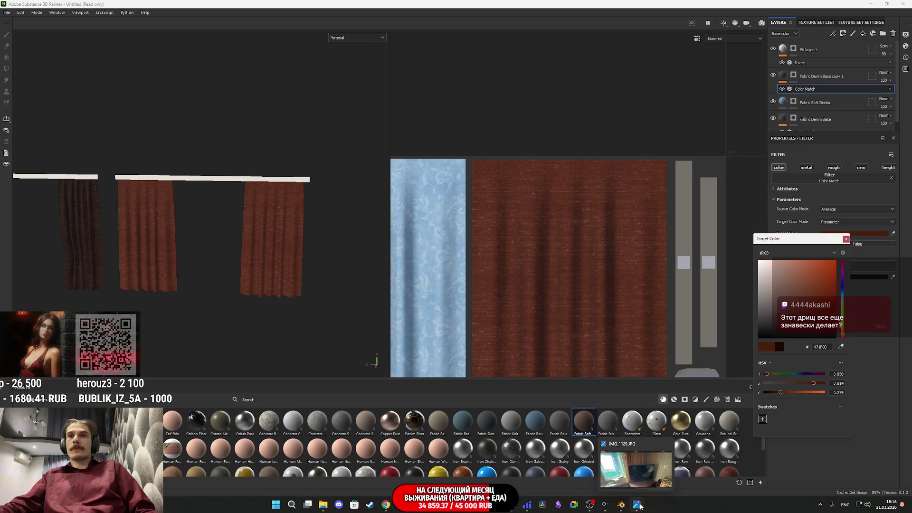
{"action": "mouse_move", "coordinate": [642, 474]}
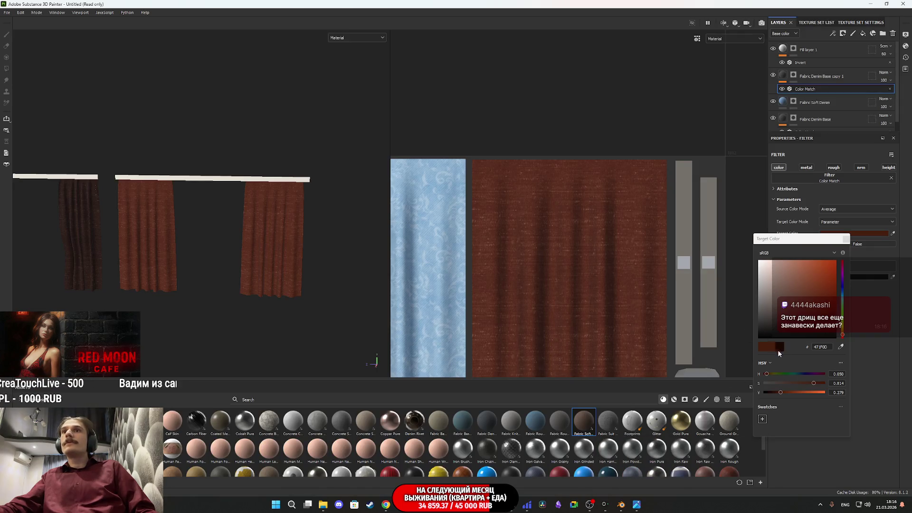
{"action": "left_click", "coordinate": [779, 392]}
{"action": "left_click_drag", "start_coordinate": [779, 392], "coordinate": [785, 391]}
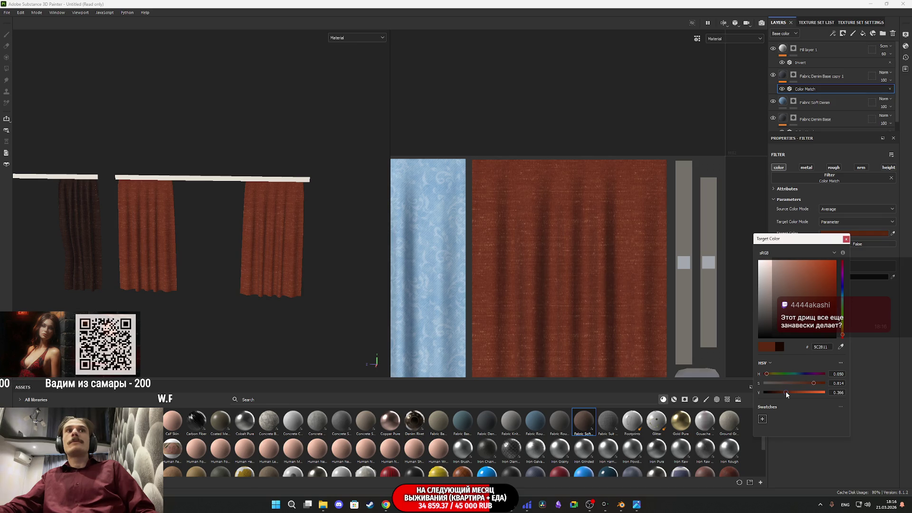
{"action": "left_click", "coordinate": [846, 240]}
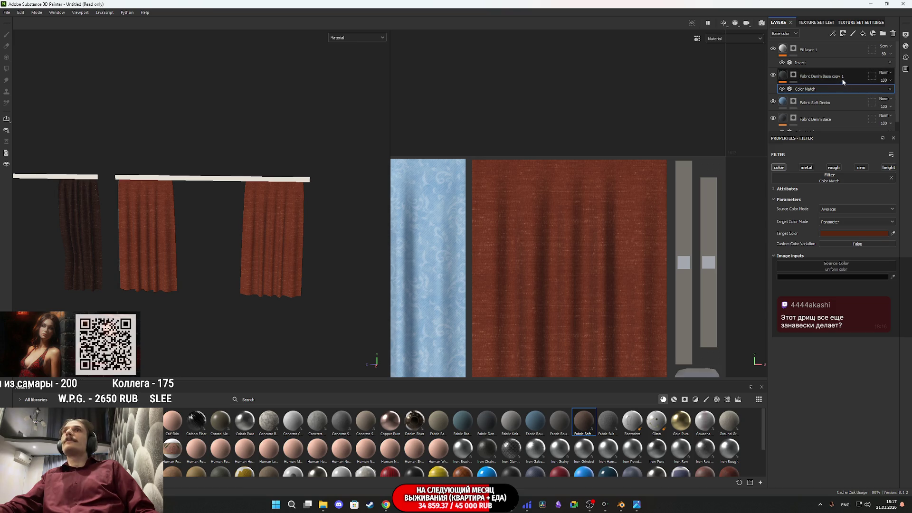
{"action": "left_click", "coordinate": [889, 62]}
- Try polygon-filling Fill layer 1's mask over the curtain island, then undo and clear it
{"action": "left_click", "coordinate": [793, 48]}
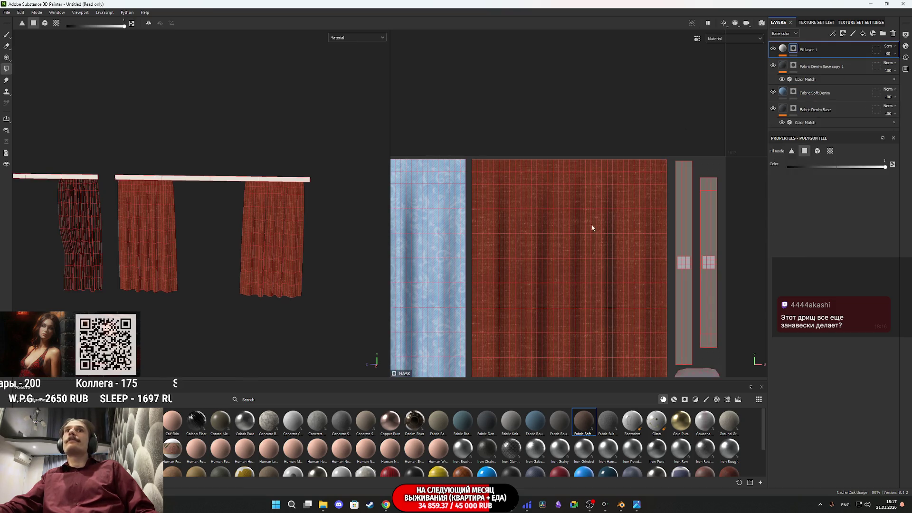
{"action": "scroll", "coordinate": [594, 331], "scroll_direction": "down", "scroll_amount": 2}
{"action": "scroll", "coordinate": [617, 315], "scroll_direction": "up", "scroll_amount": 2}
{"action": "mouse_move", "coordinate": [634, 298]}
{"action": "left_mouse_down"}
{"action": "mouse_move", "coordinate": [559, 198]}
{"action": "mouse_move", "coordinate": [468, 129]}
{"action": "mouse_move", "coordinate": [443, 94]}
{"action": "left_mouse_up"}
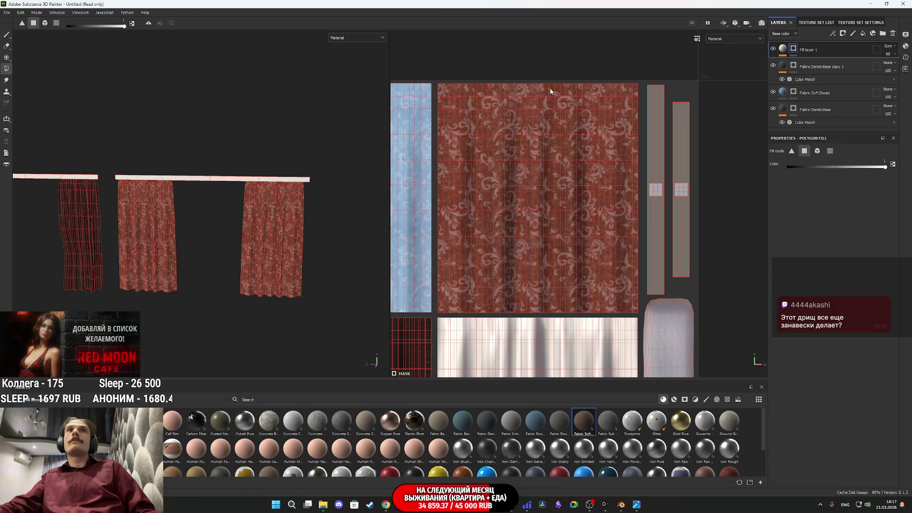
{"action": "key", "text": "ctrl+z"}
{"action": "key", "text": "ctrl+z"}
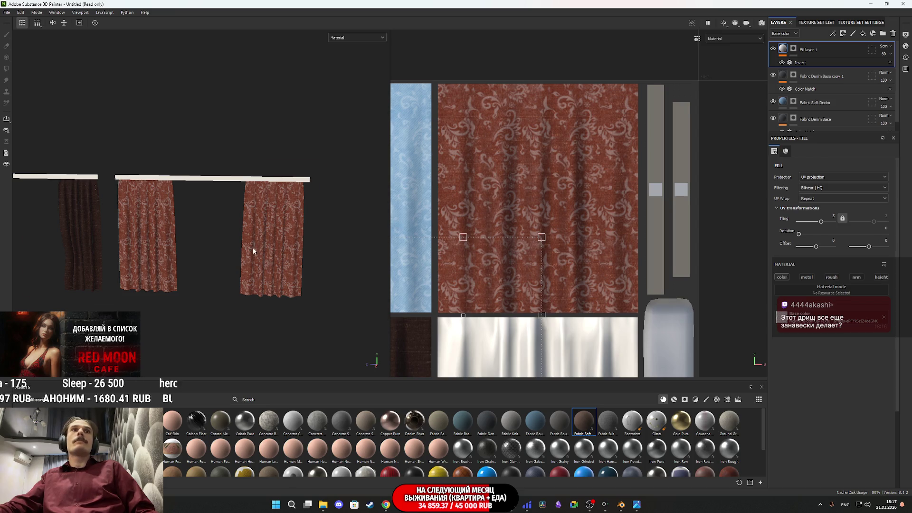
{"action": "scroll", "coordinate": [252, 247], "scroll_direction": "up", "scroll_amount": 5}
{"action": "left_click_drag", "start_coordinate": [257, 249], "coordinate": [288, 251], "text": "alt"}
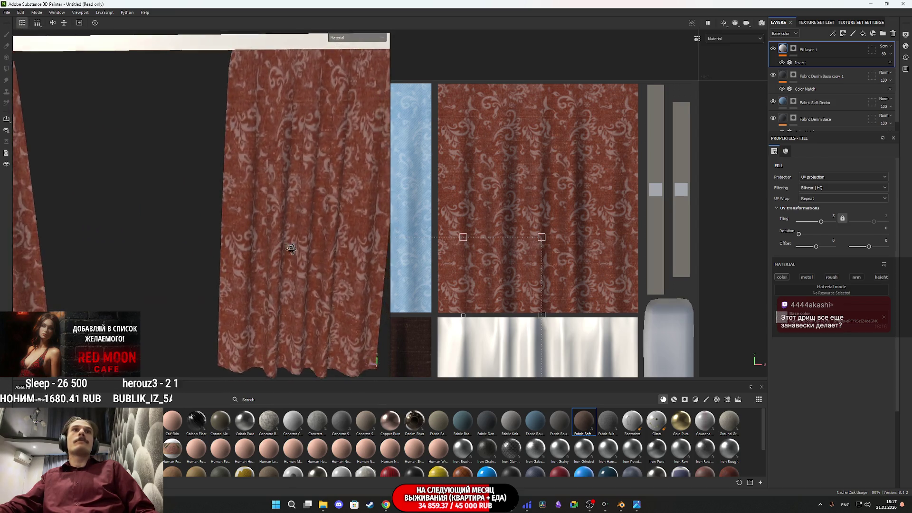
{"action": "scroll", "coordinate": [287, 252], "scroll_direction": "down", "scroll_amount": 5}
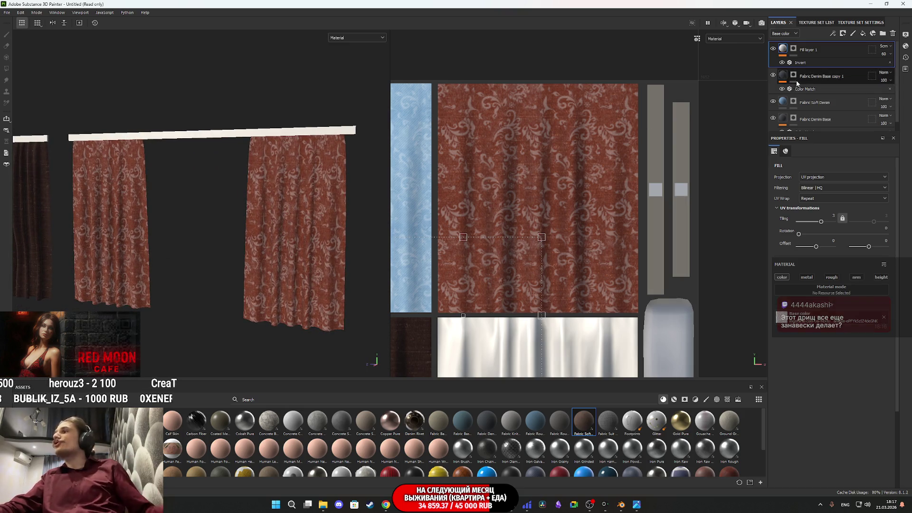
{"action": "left_click", "coordinate": [828, 64]}
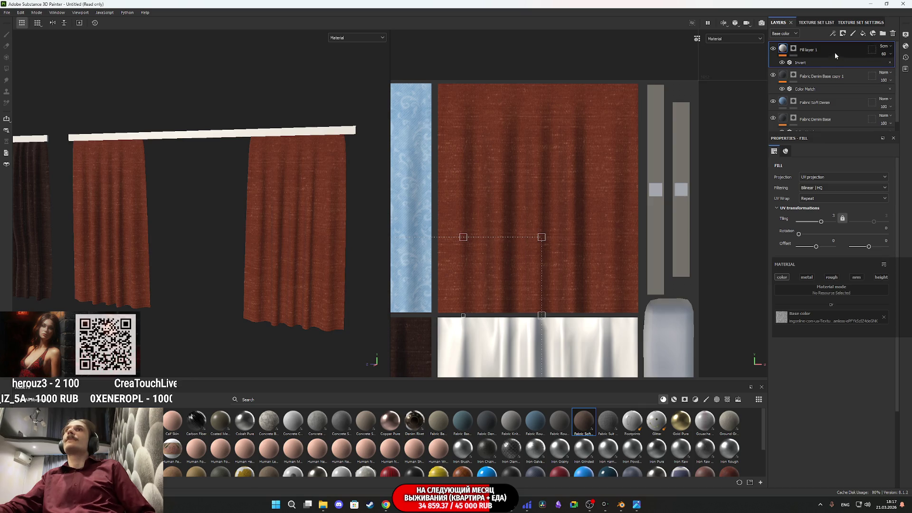
- Duplicate Fill layer 1 and polygon-fill the copy's mask across the curtain island
{"action": "key", "text": "ctrl+d"}
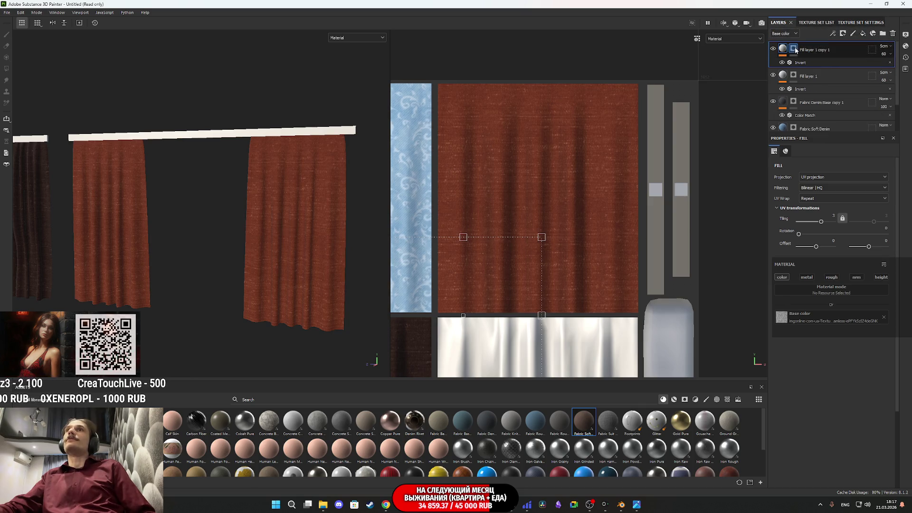
{"action": "right_click", "coordinate": [795, 49]}
{"action": "left_click", "coordinate": [830, 125]}
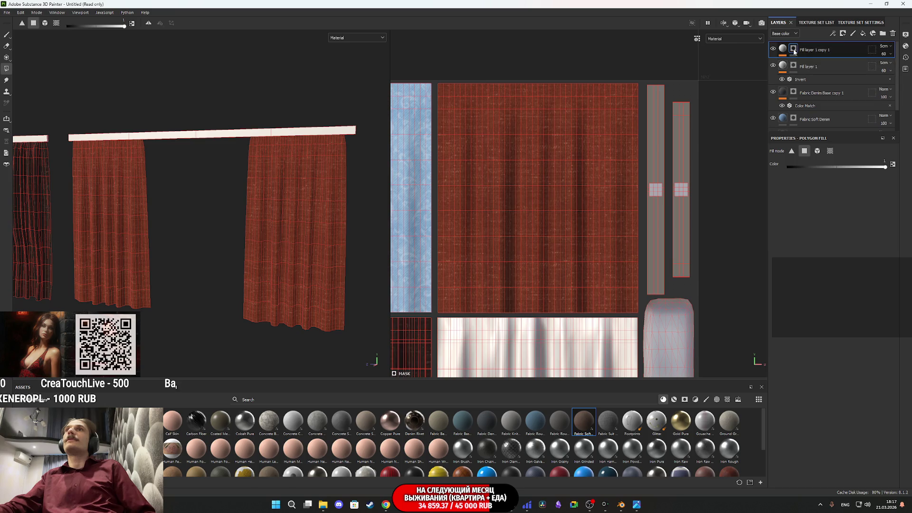
{"action": "mouse_move", "coordinate": [637, 306]}
{"action": "left_mouse_down"}
{"action": "mouse_move", "coordinate": [545, 158]}
{"action": "mouse_move", "coordinate": [439, 85]}
{"action": "left_mouse_up"}
- Set the copy's pattern tiling to 2 and shift its offset on the curtains
{"action": "left_click", "coordinate": [782, 48]}
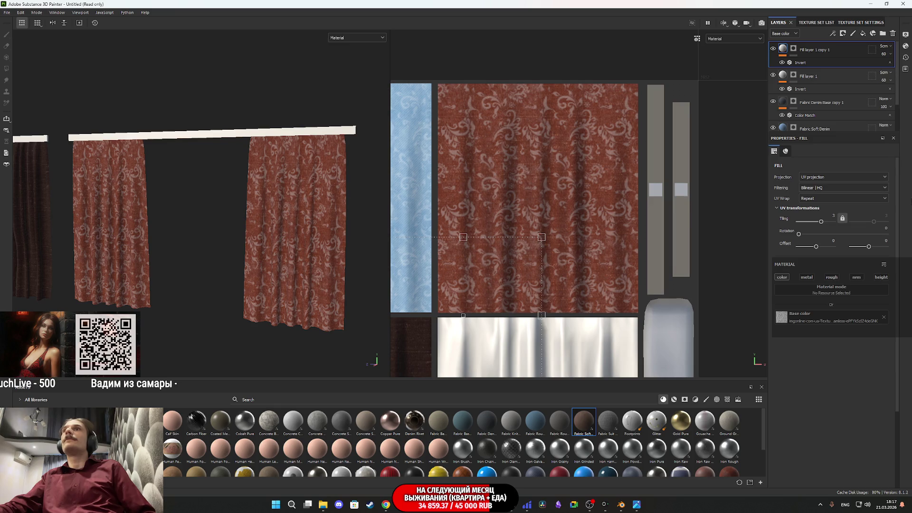
{"action": "left_click", "coordinate": [831, 216]}
{"action": "type", "text": "2"}
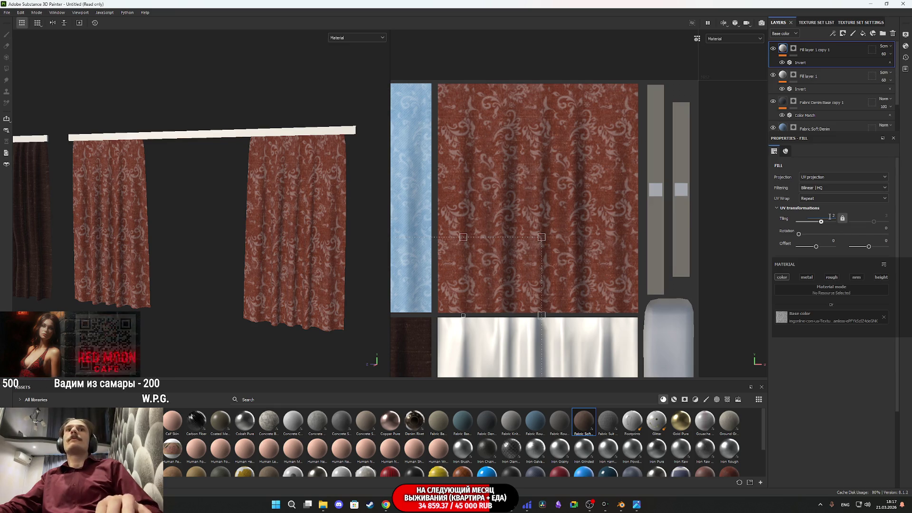
{"action": "key", "text": "Return"}
{"action": "mouse_move", "coordinate": [333, 256]}
{"action": "left_mouse_down", "text": "alt"}
{"action": "mouse_move", "coordinate": [304, 261]}
{"action": "mouse_move", "coordinate": [319, 261]}
{"action": "left_mouse_up", "text": "alt"}
{"action": "left_click_drag", "start_coordinate": [529, 252], "coordinate": [599, 145]}
{"action": "scroll", "coordinate": [304, 266], "scroll_direction": "up", "scroll_amount": 5}
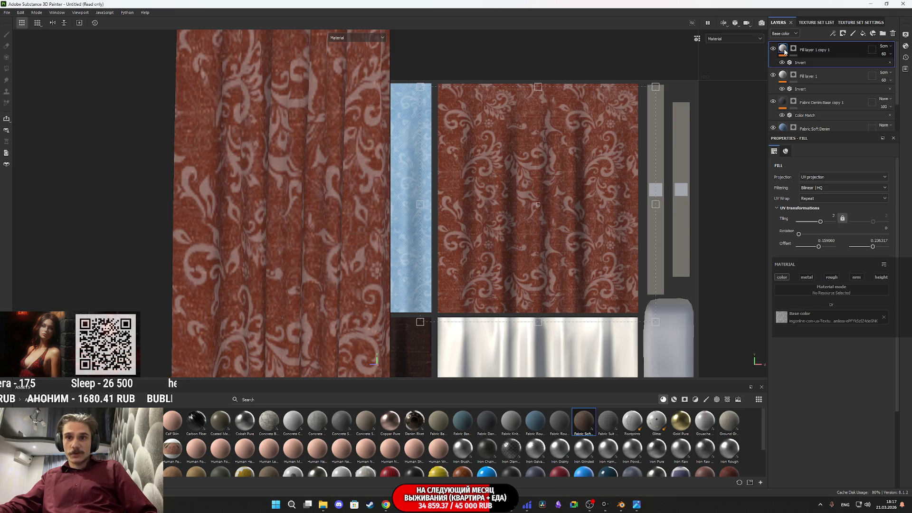
{"action": "mouse_move", "coordinate": [784, 54]}
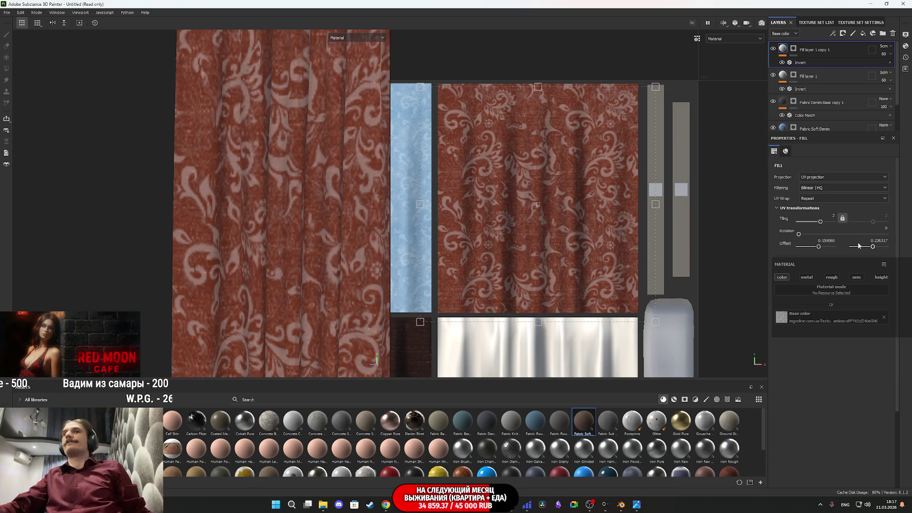
{"action": "scroll", "coordinate": [552, 209], "scroll_direction": "down", "scroll_amount": 3}
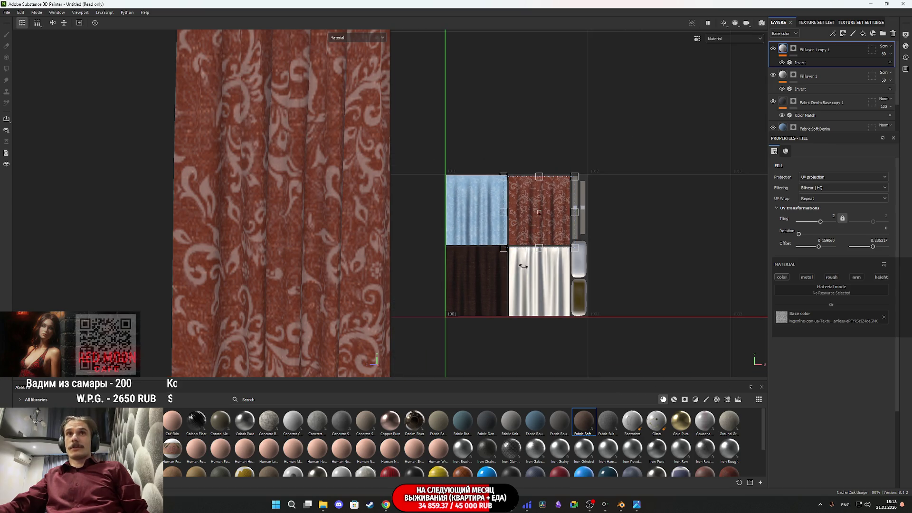
{"action": "scroll", "coordinate": [529, 265], "scroll_direction": "up", "scroll_amount": 2}
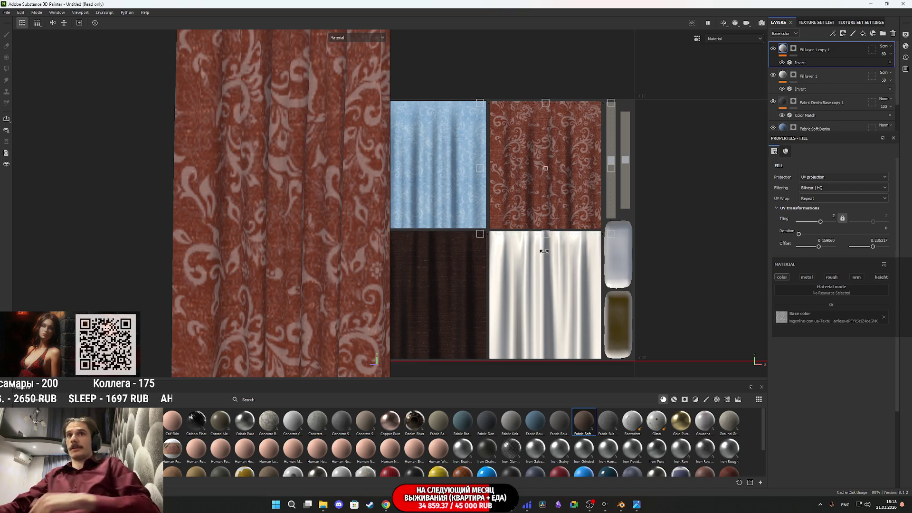
{"action": "mouse_move", "coordinate": [540, 261]}
{"action": "middle_mouse_down"}
{"action": "mouse_move", "coordinate": [632, 250]}
{"action": "mouse_move", "coordinate": [614, 275]}
{"action": "middle_mouse_up"}
- Open the Telegram Desktop folder in File Explorer
{"action": "mouse_move", "coordinate": [416, 504]}
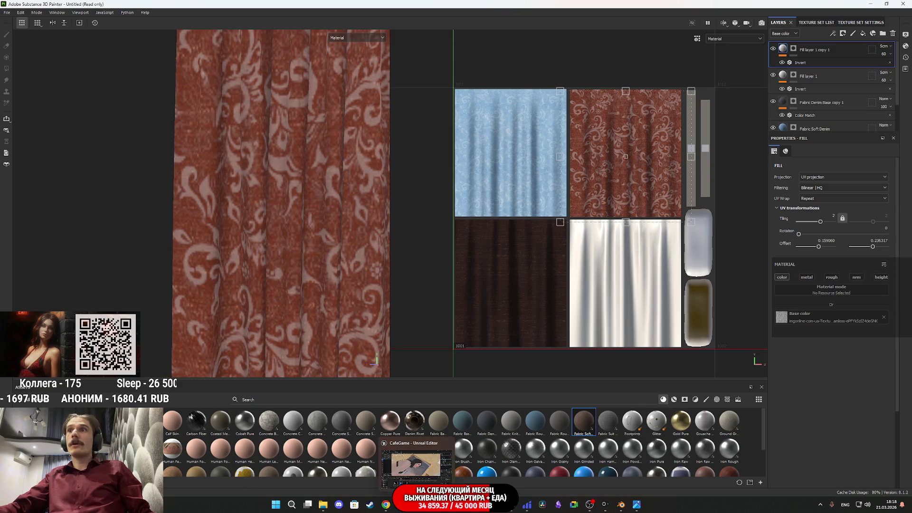
{"action": "left_click", "coordinate": [324, 505]}
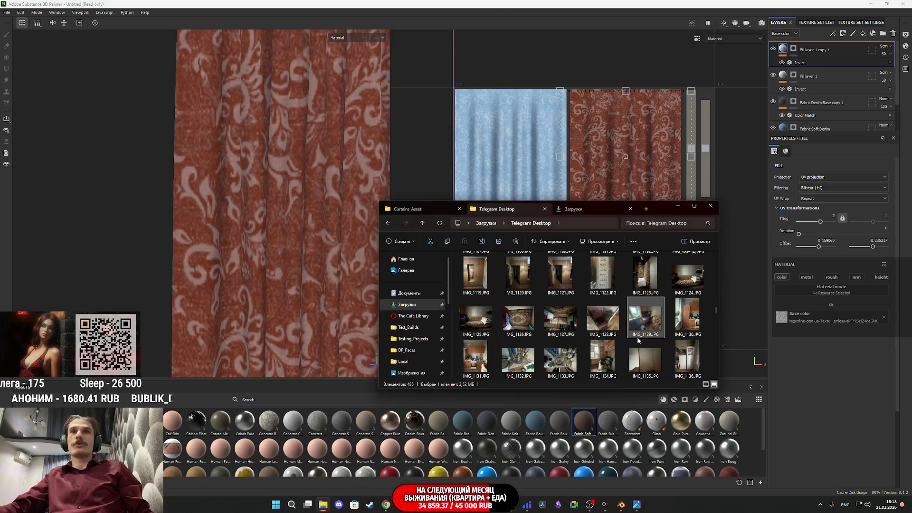
{"action": "scroll", "coordinate": [594, 331], "scroll_direction": "down", "scroll_amount": 5}
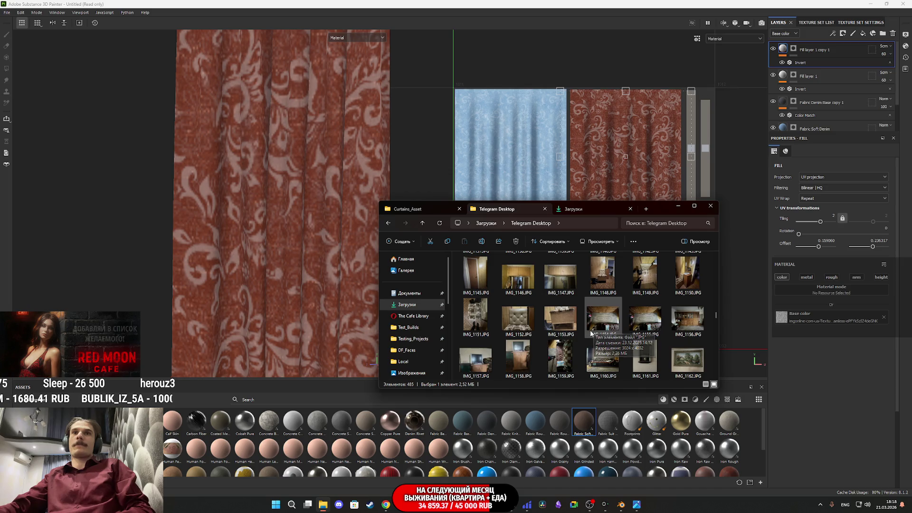
{"action": "scroll", "coordinate": [591, 334], "scroll_direction": "up", "scroll_amount": 3}
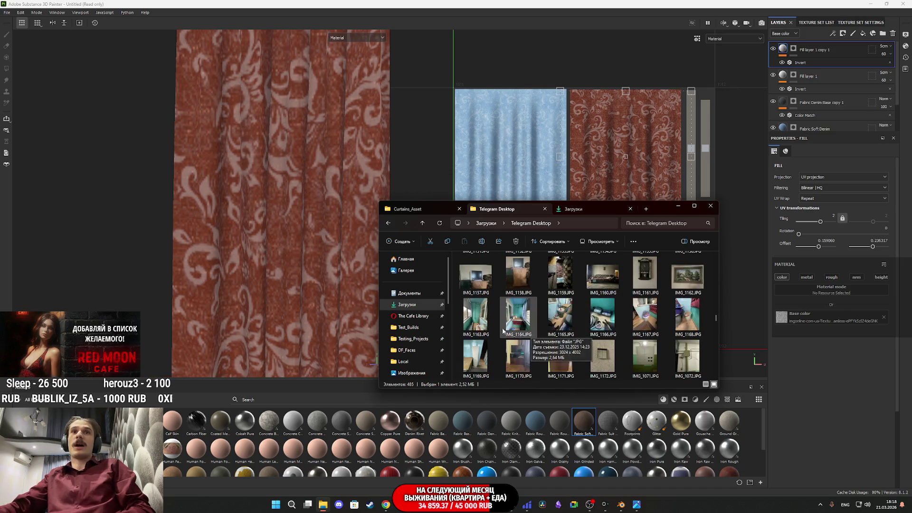